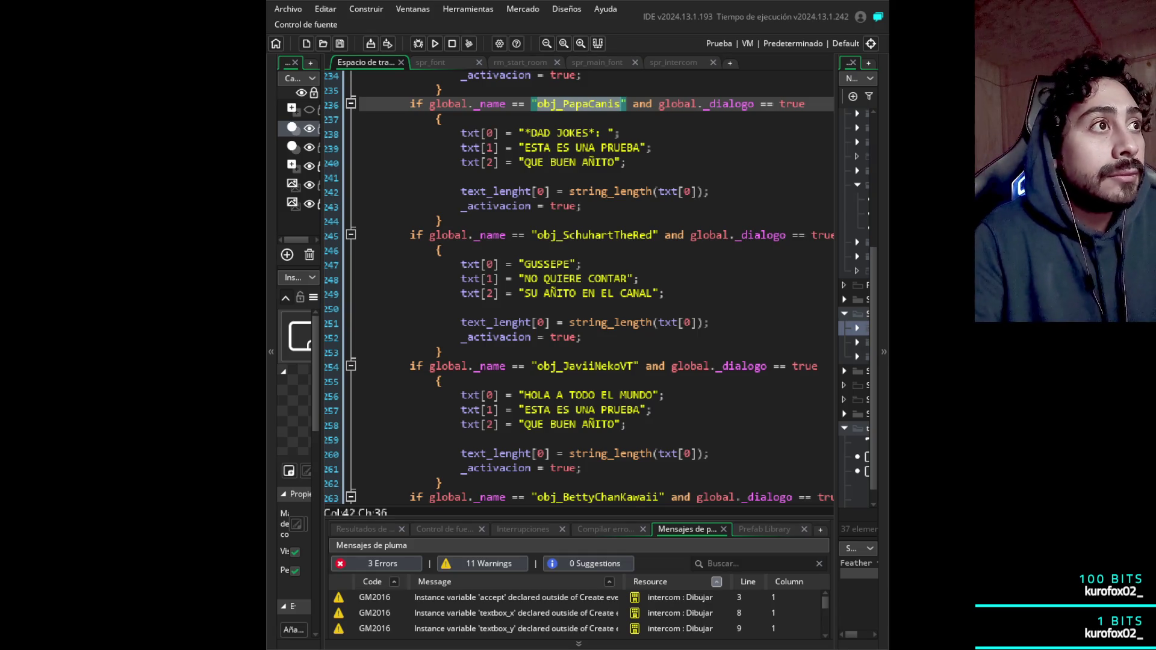
- Locate PapaCanis's dialogue block and go to its second line, txt[1]
drag(562, 103, 624, 104)
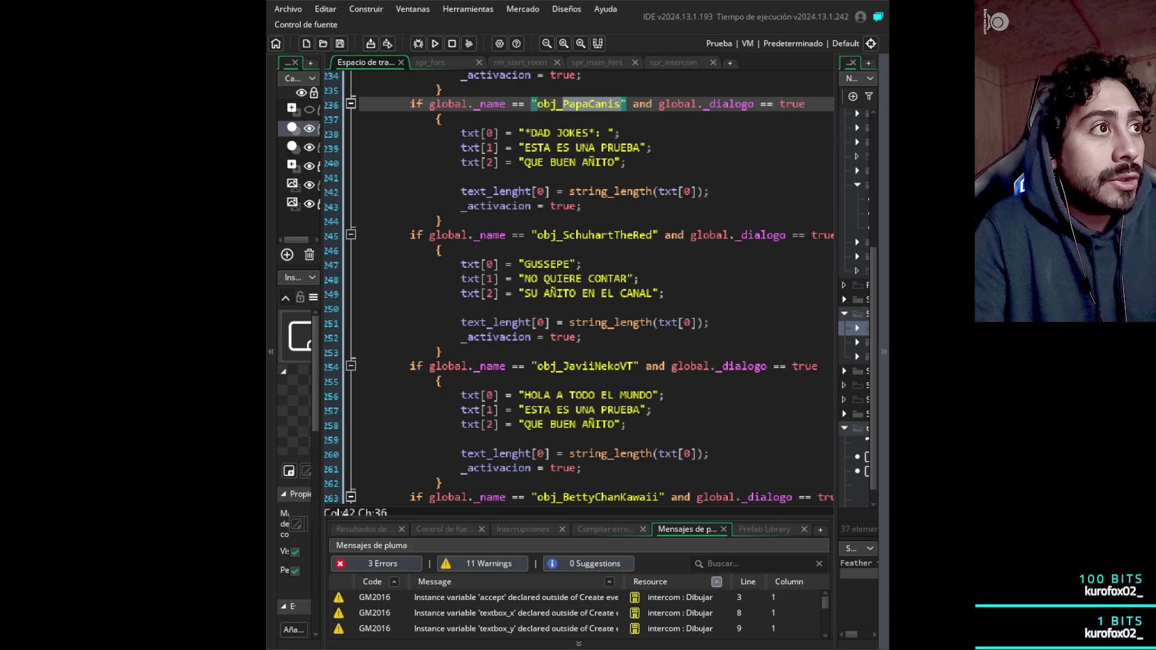
scroll(578, 289, up, 3)
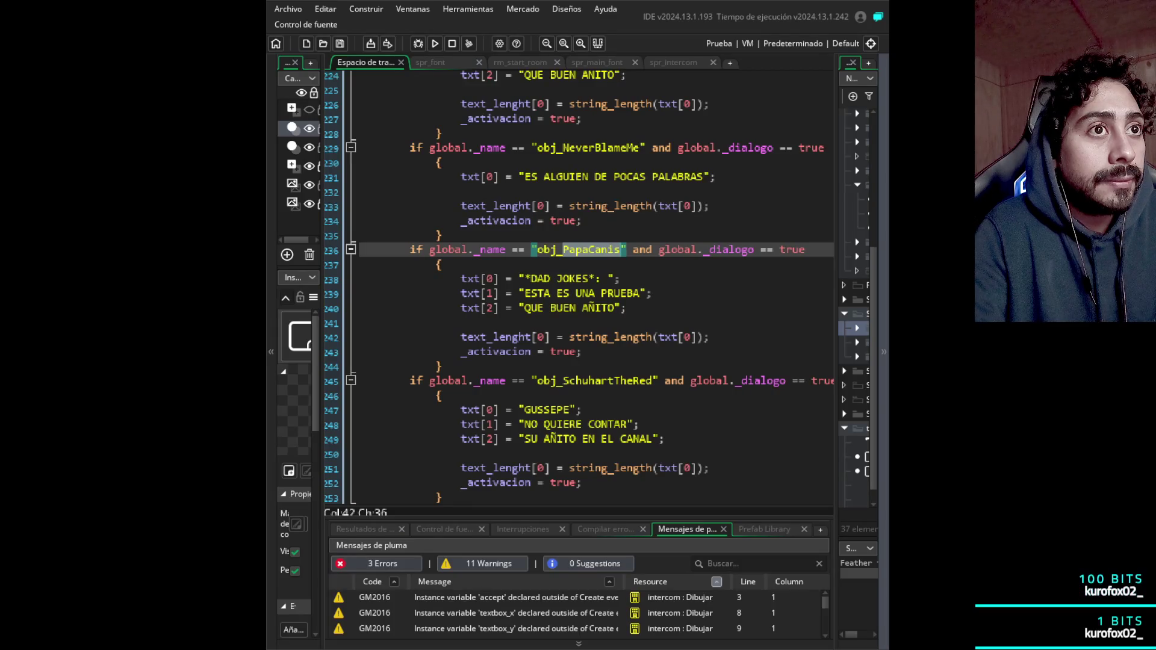
scroll(578, 289, down, 2)
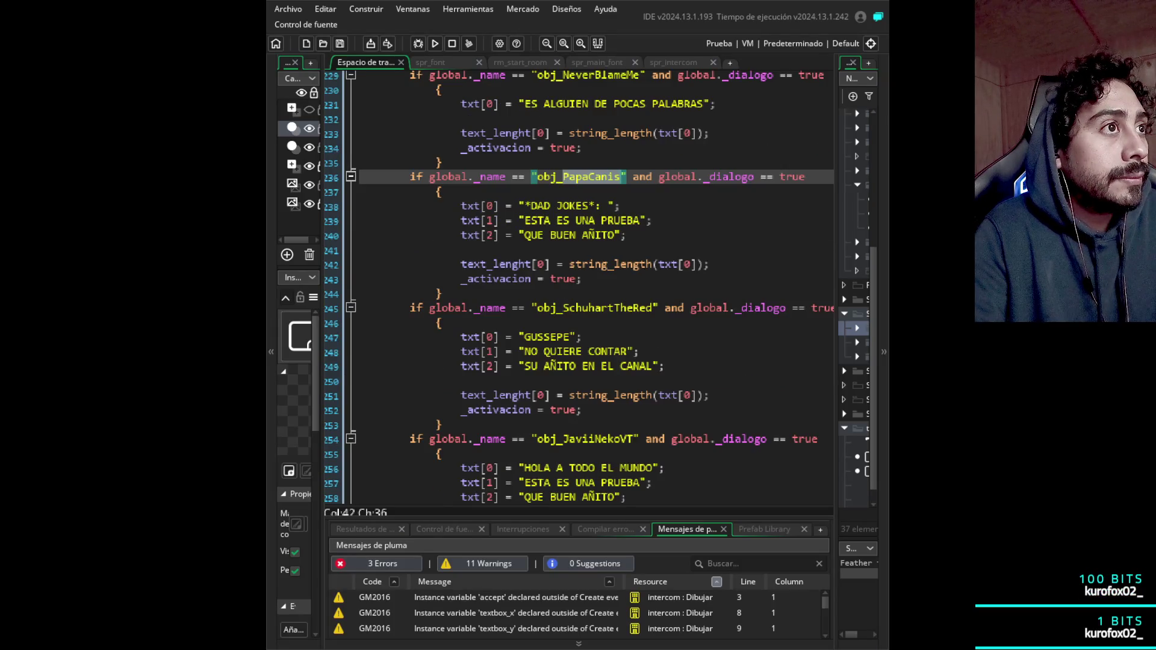
scroll(855, 302, down, 1)
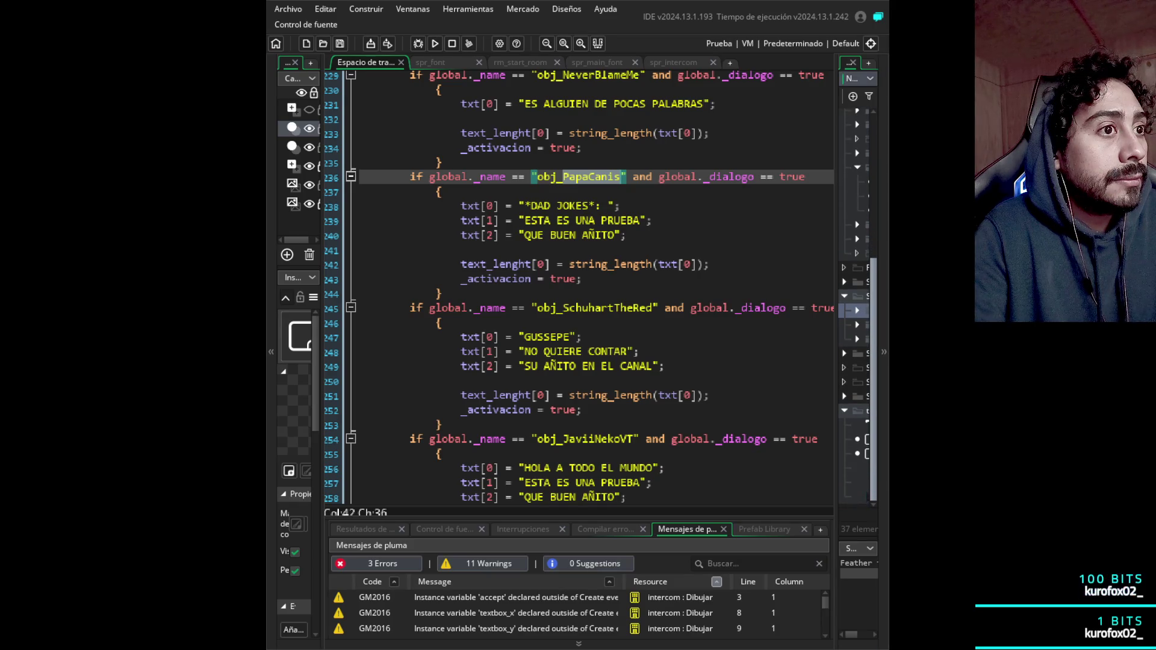
scroll(578, 289, down, 1)
scroll(579, 289, up, 1)
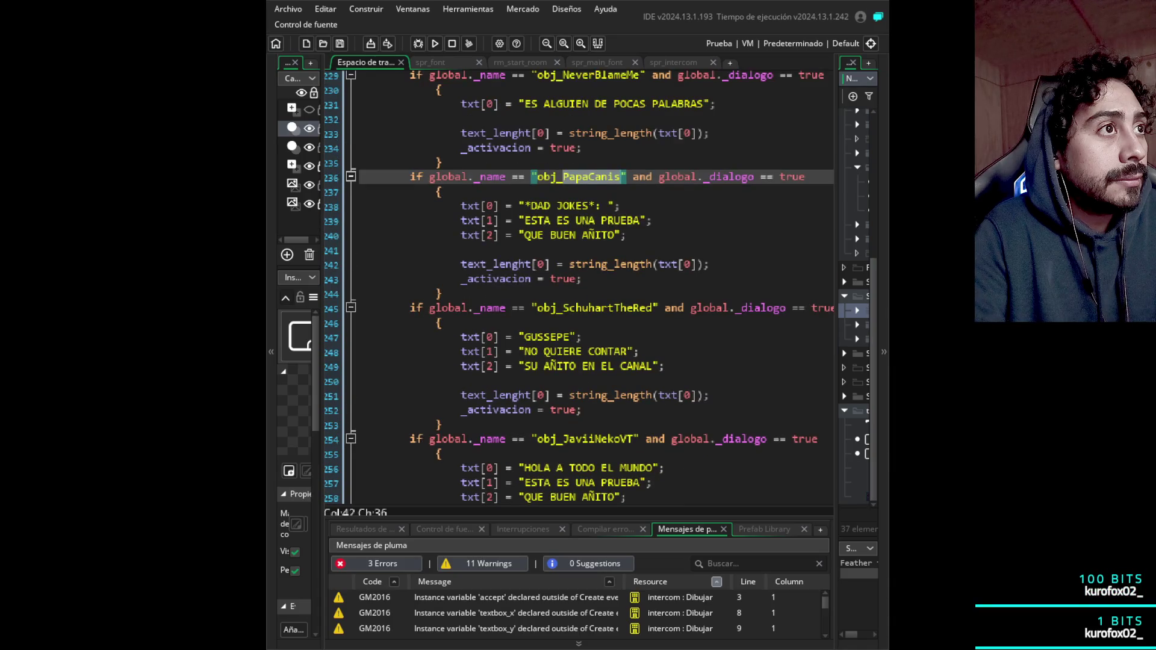
scroll(578, 289, down, 1)
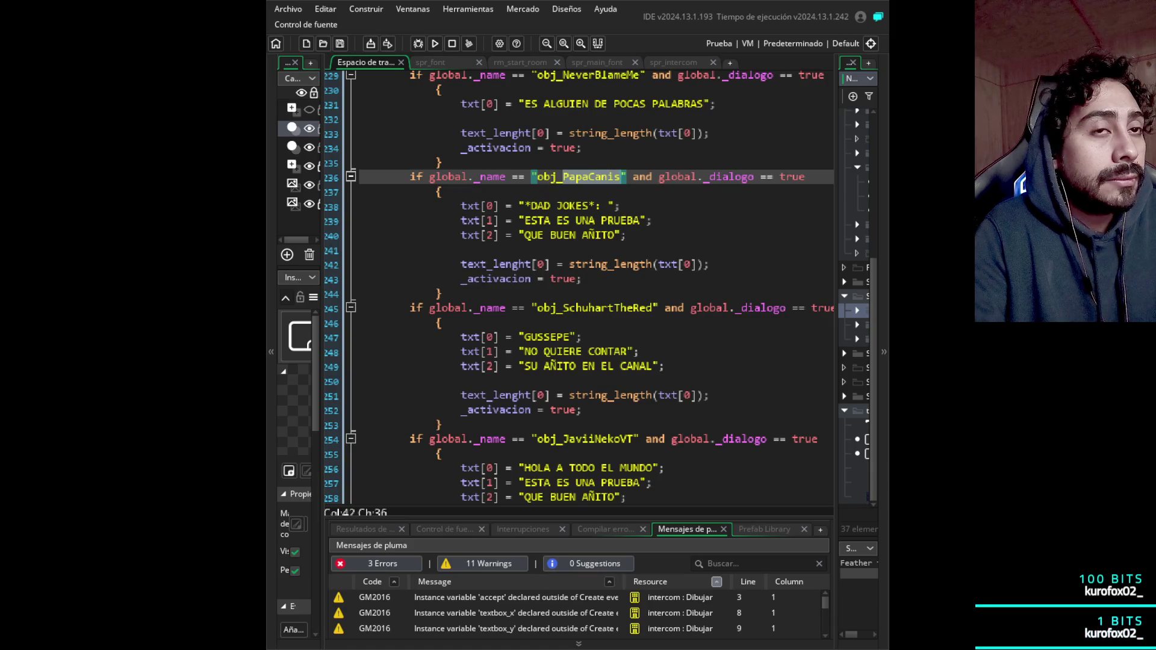
scroll(782, 284, down, 1)
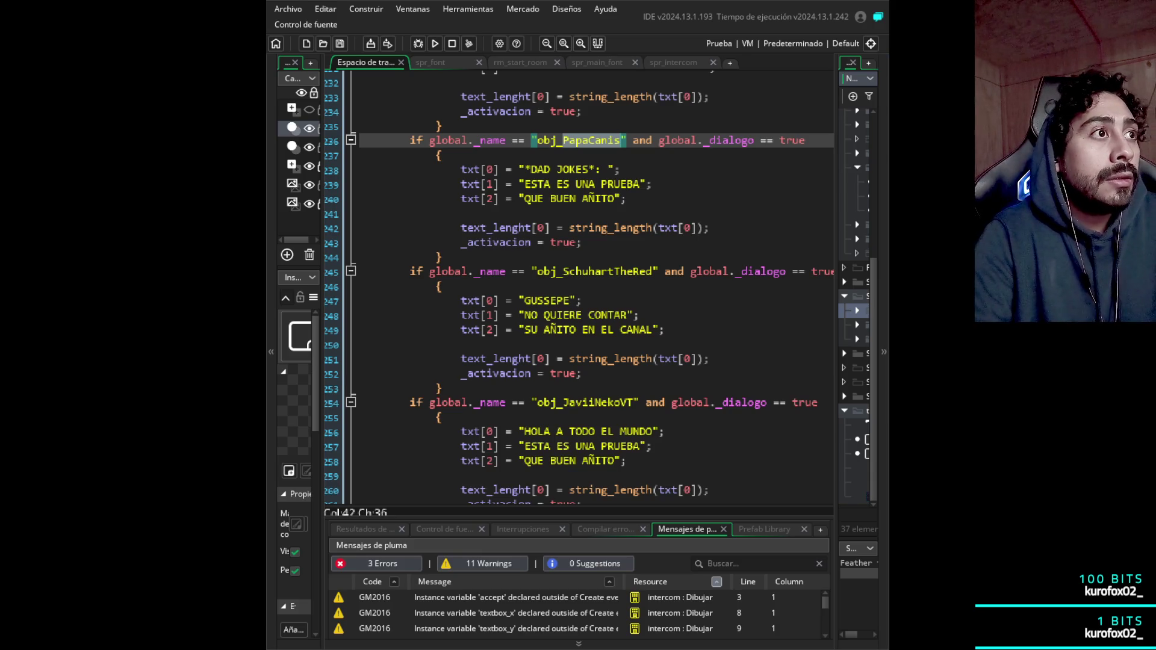
click(653, 183)
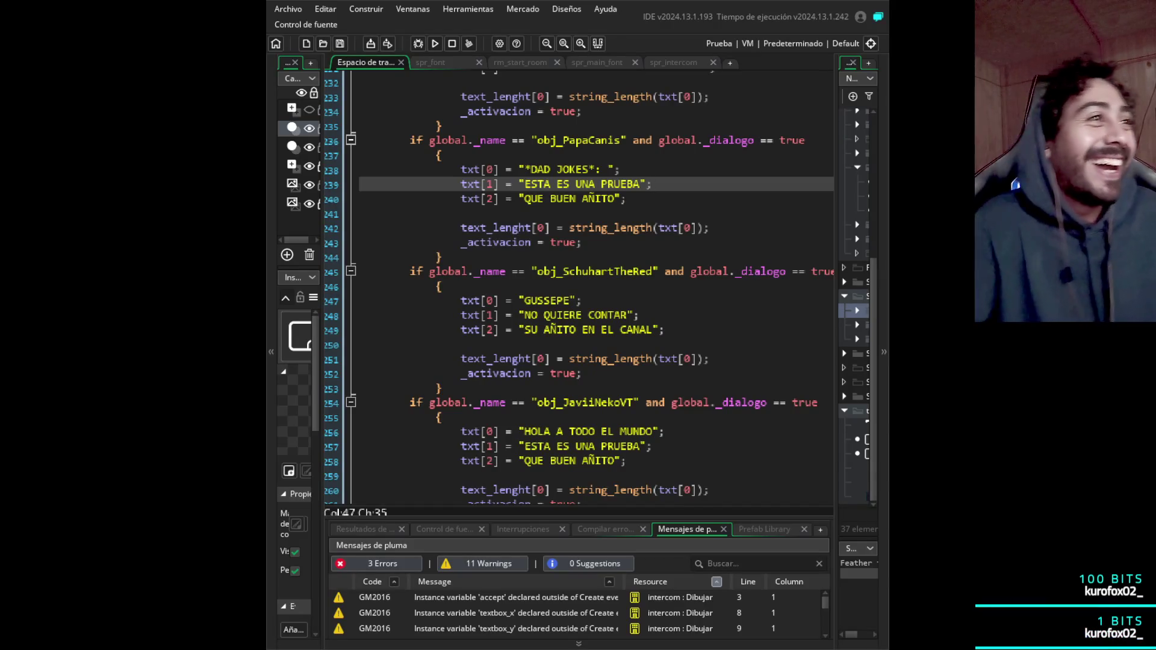
- Replace ESTA ES UNA PRUEBA with <<<PROBABLY A BUNCH OF ESOTERIC CRAP THAT HAS NO RELEVANCE OR MEANING>>>
click(633, 184)
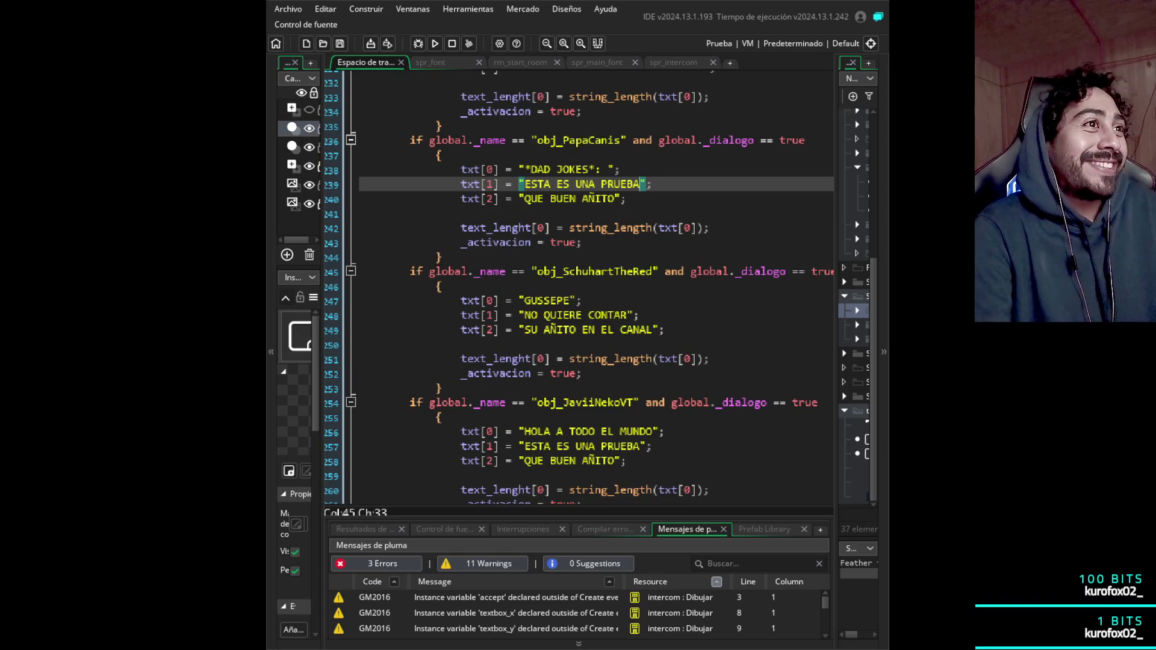
drag(640, 184, 524, 184)
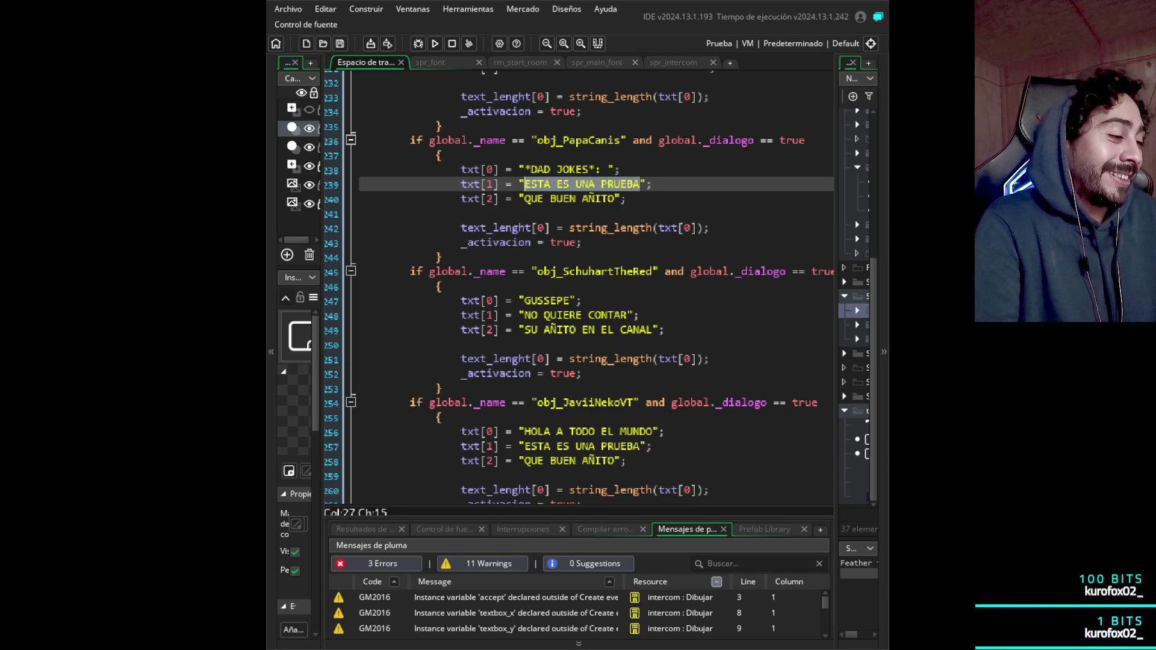
text(<<<probably a bunch of esoteric crap that has no relevance or meaning>>>)
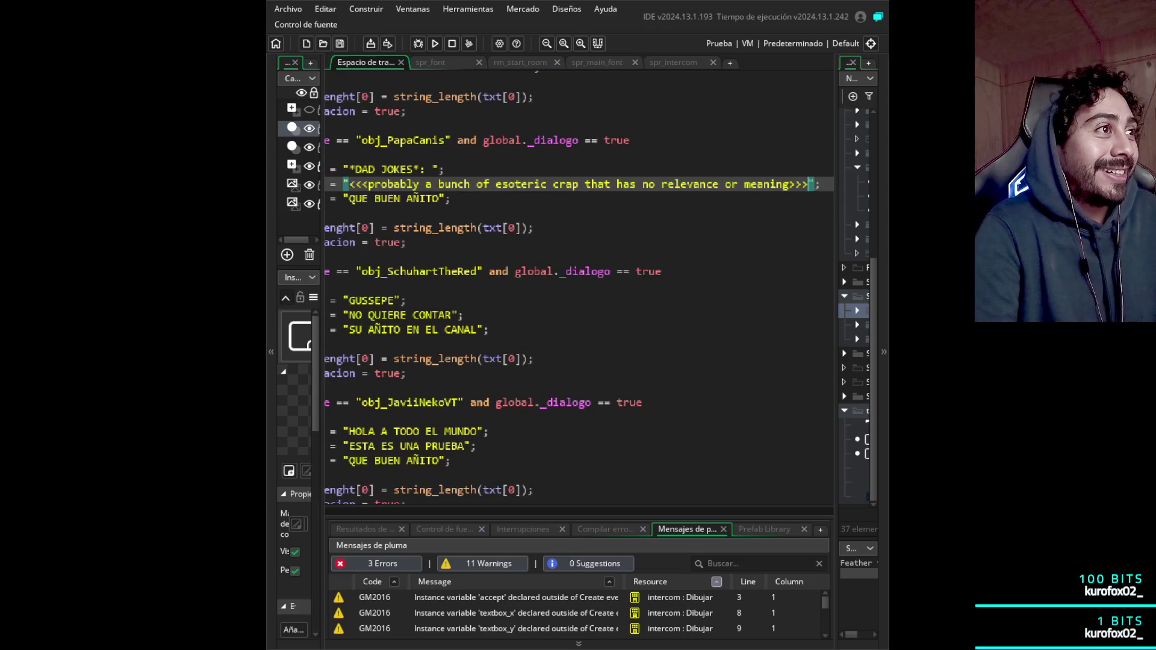
drag(789, 184, 368, 184)
key(BackSpace)
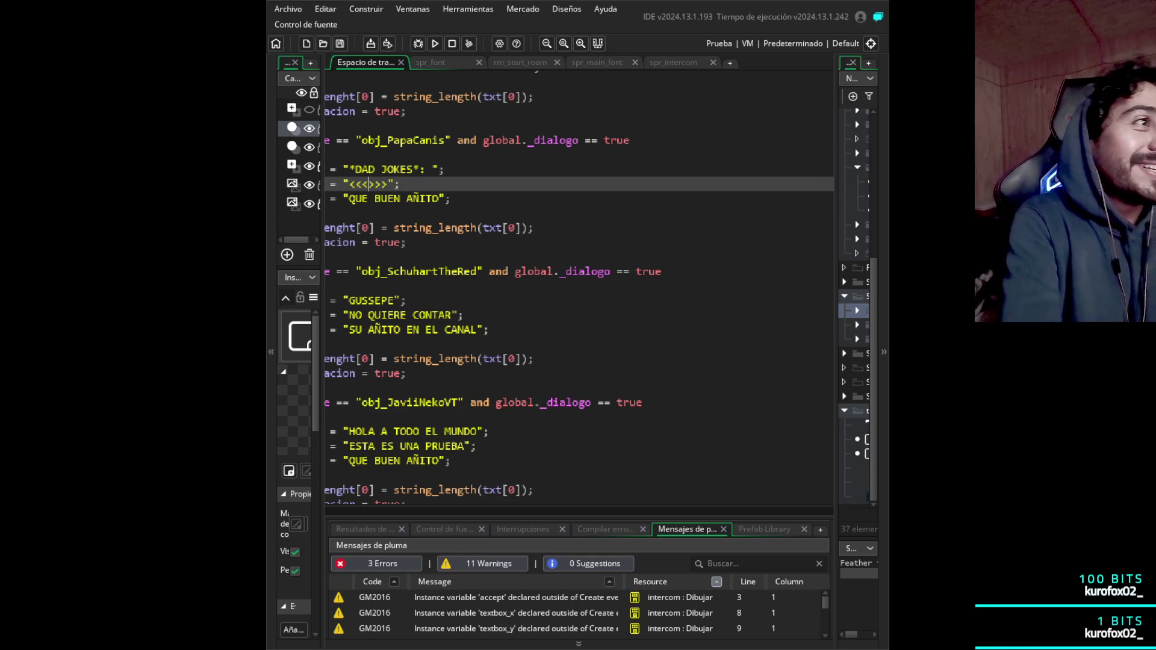
text(PRO)
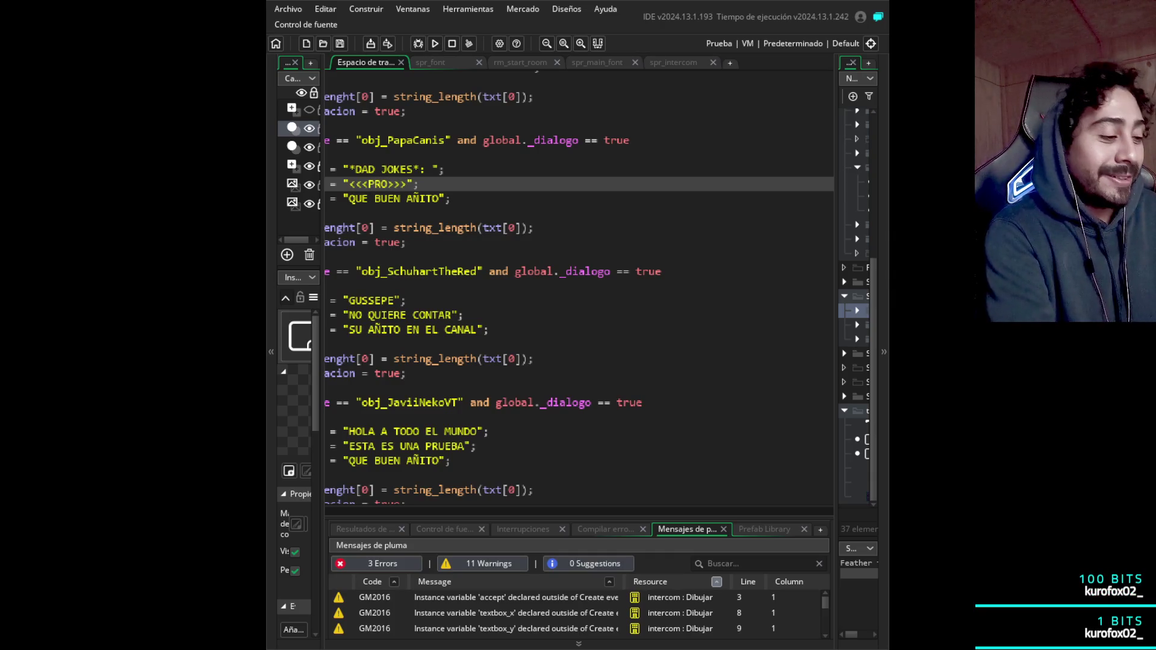
text(BABLY)
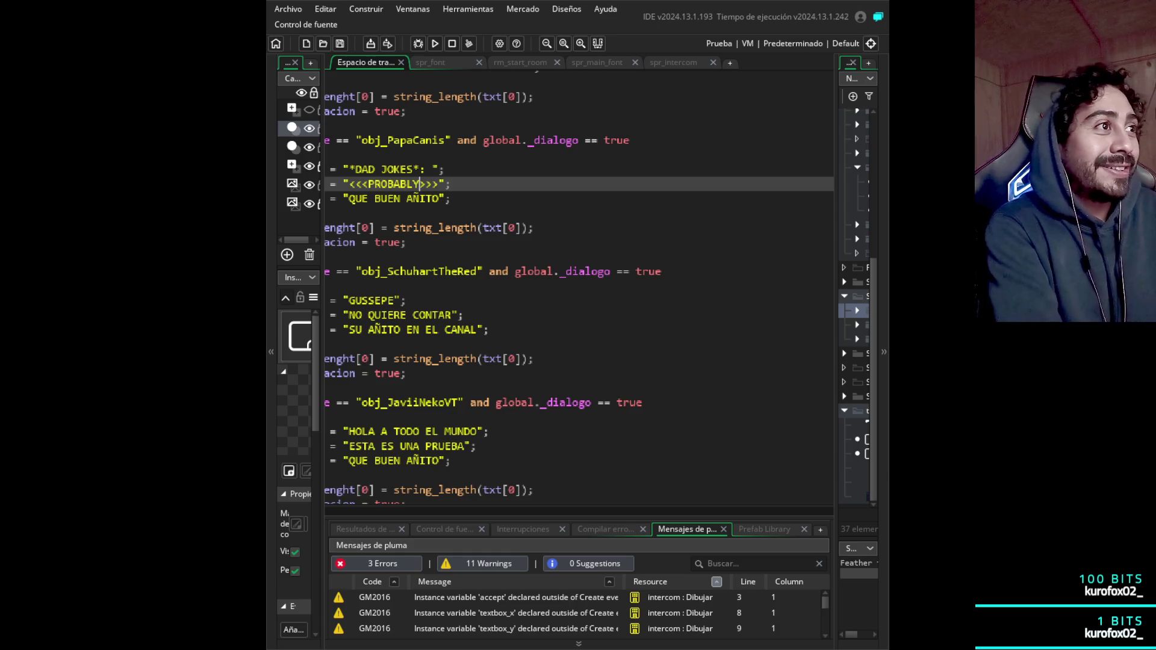
text( A BUNCH)
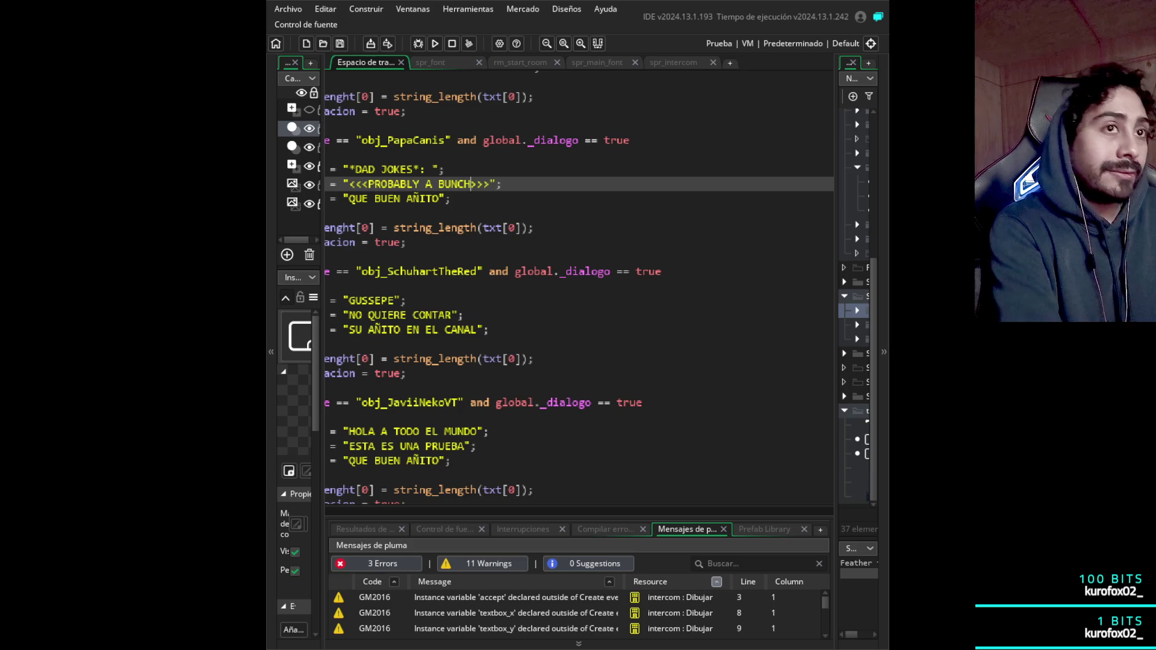
text( OF ESO)
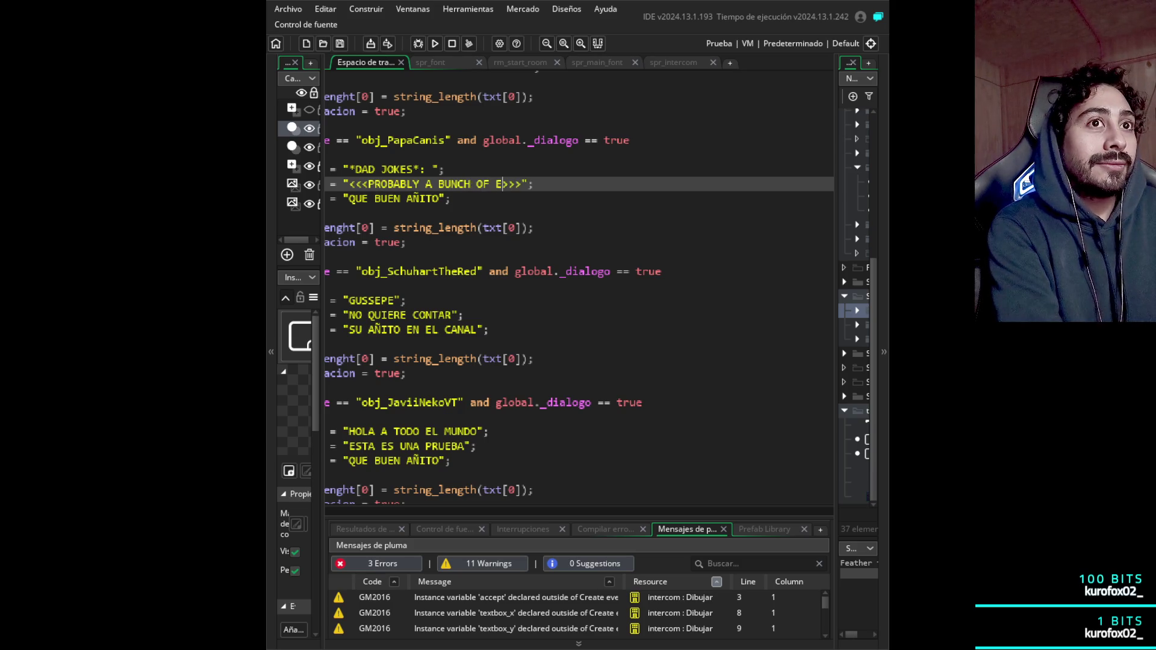
text(TERIC)
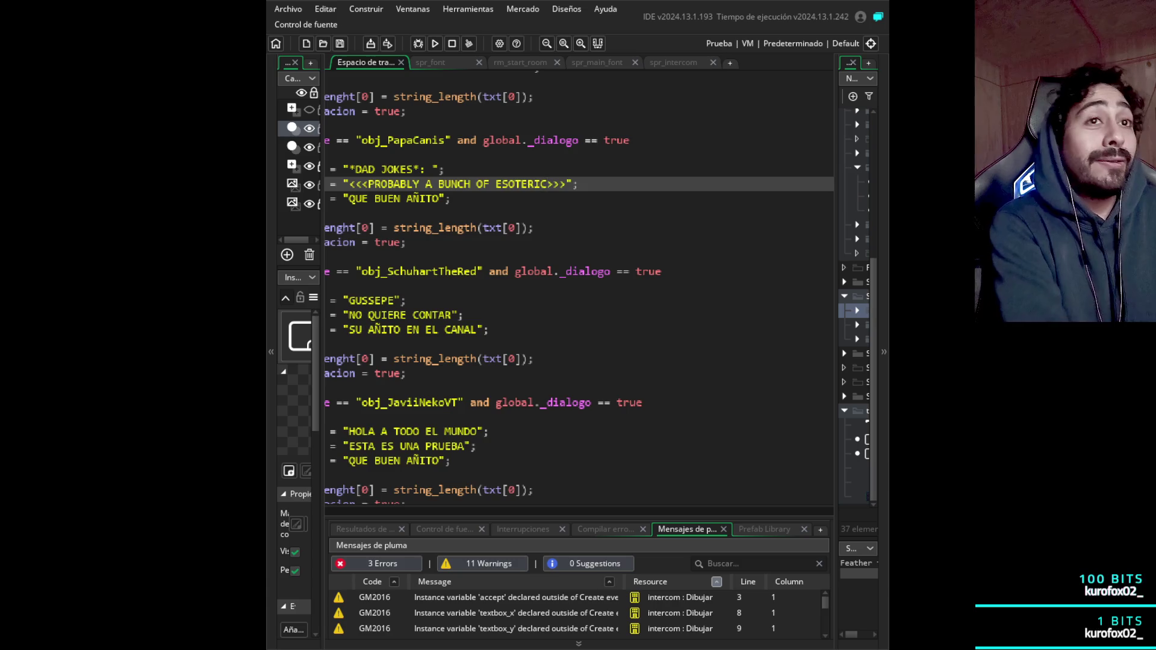
text( CRAP T)
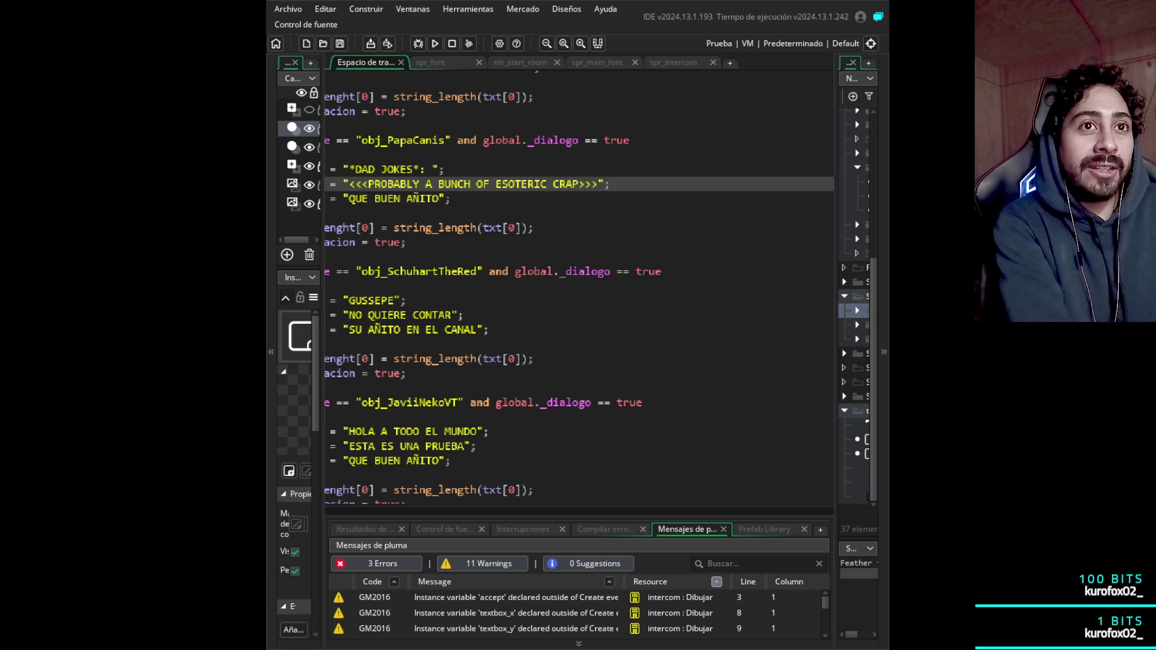
text(HAT)
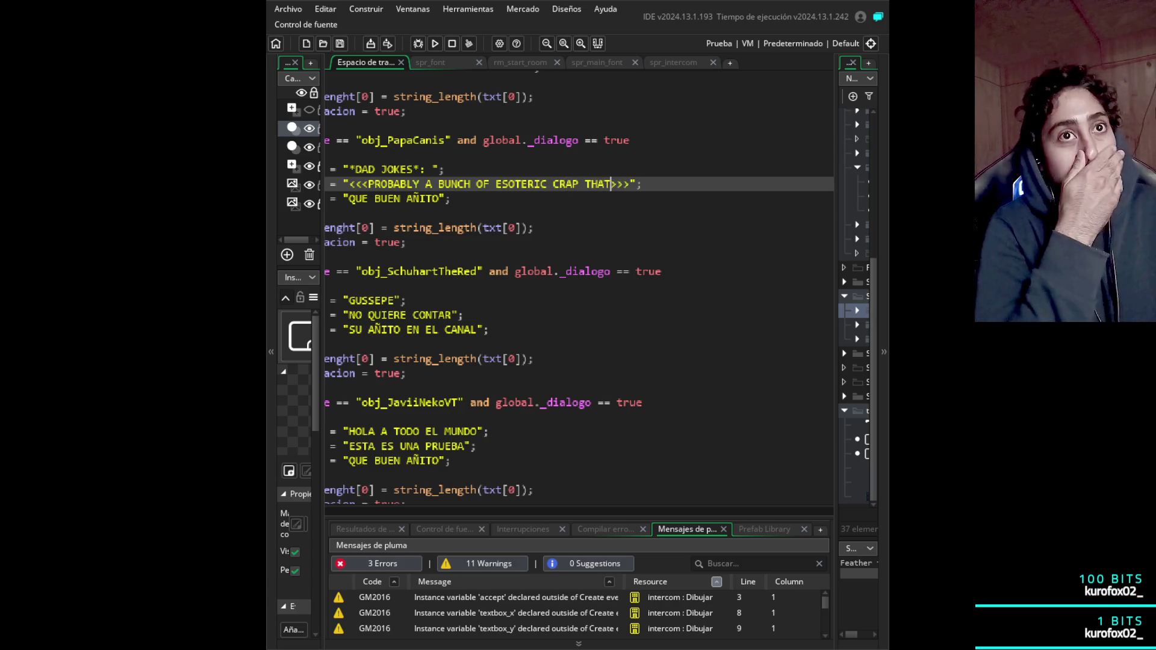
text( HAS )
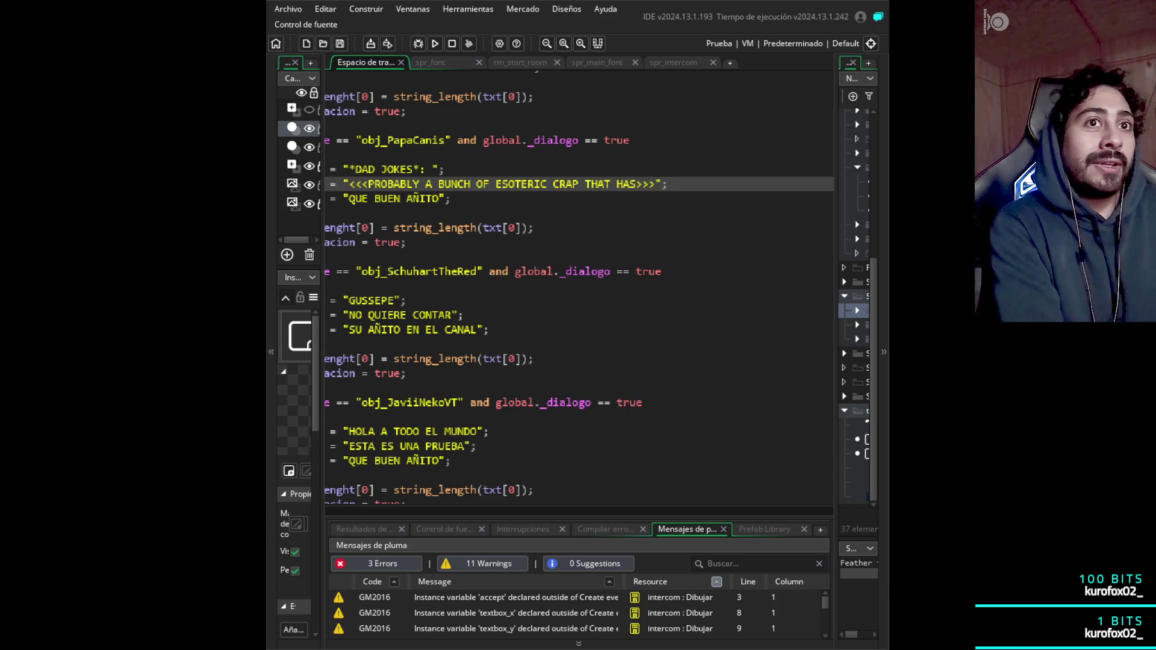
text(NO RELE)
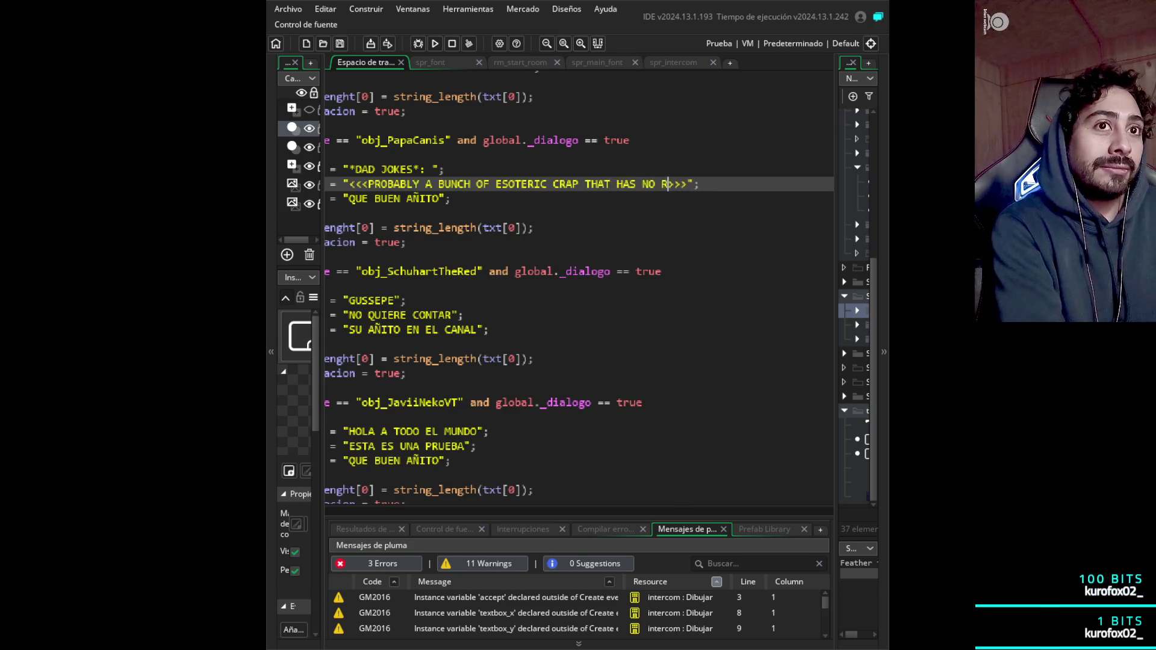
text(VANCE OR)
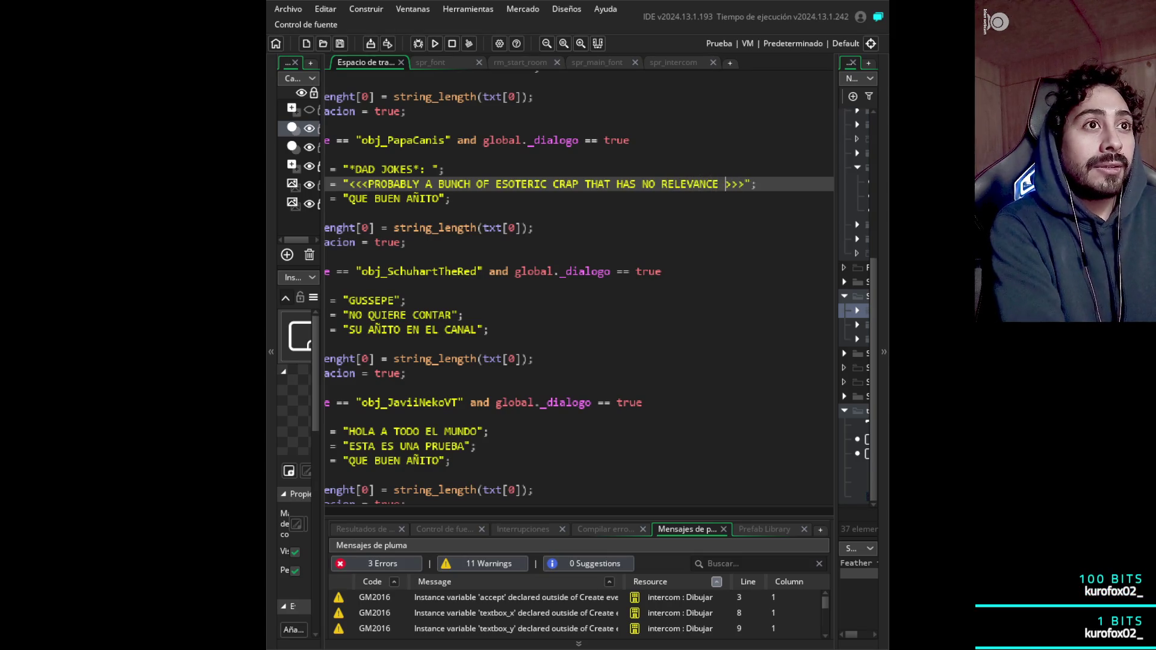
text( MEA)
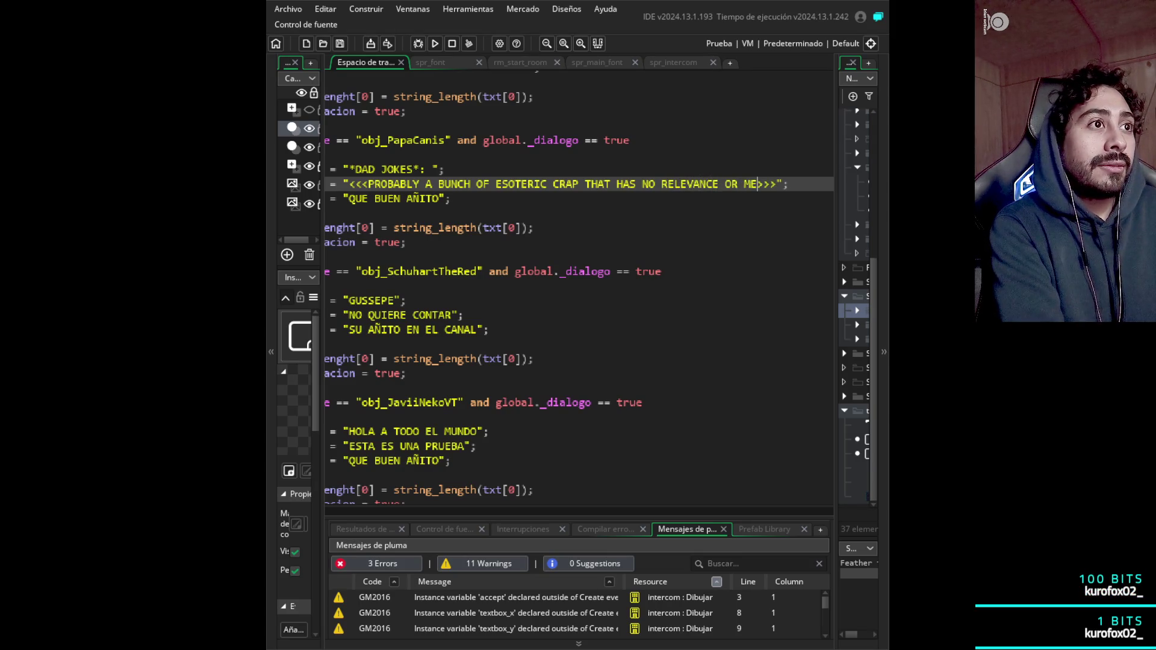
text(NINF)
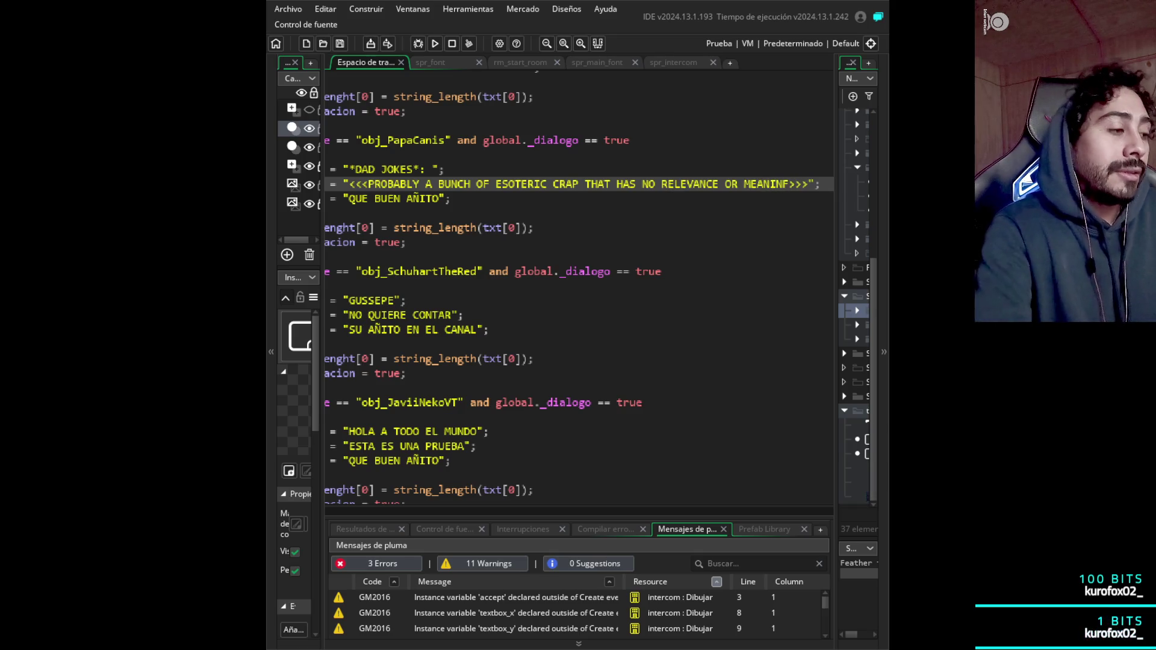
text(G)
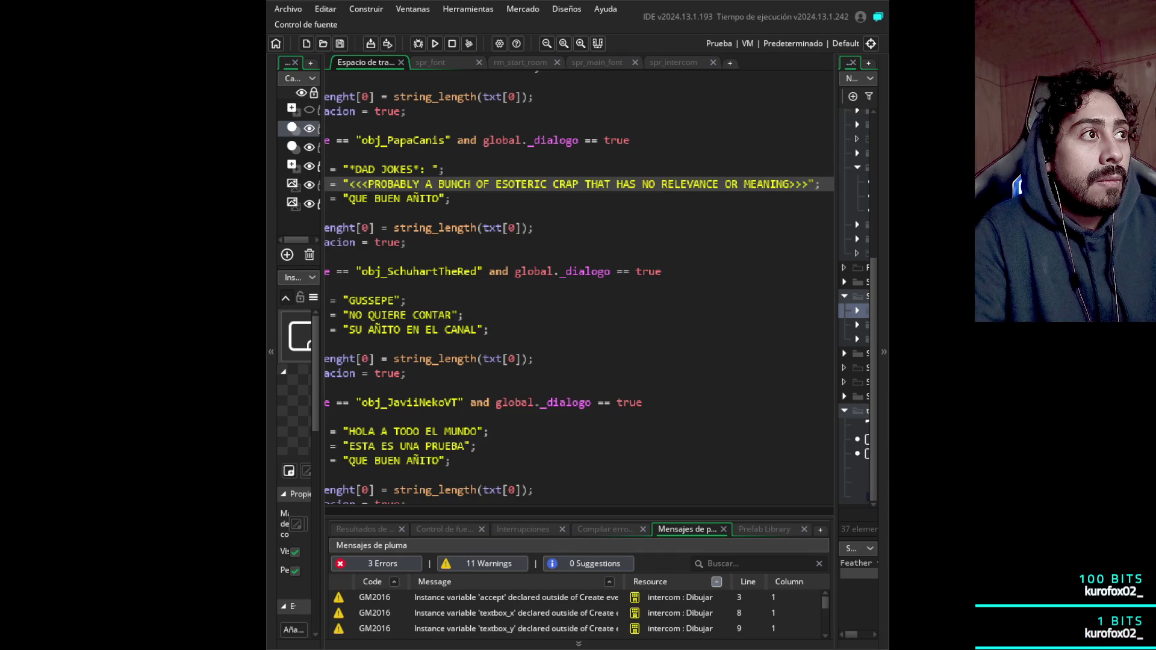
- Remove the colon after *DAD JOKES* in PapaCanis's first line
click(421, 169)
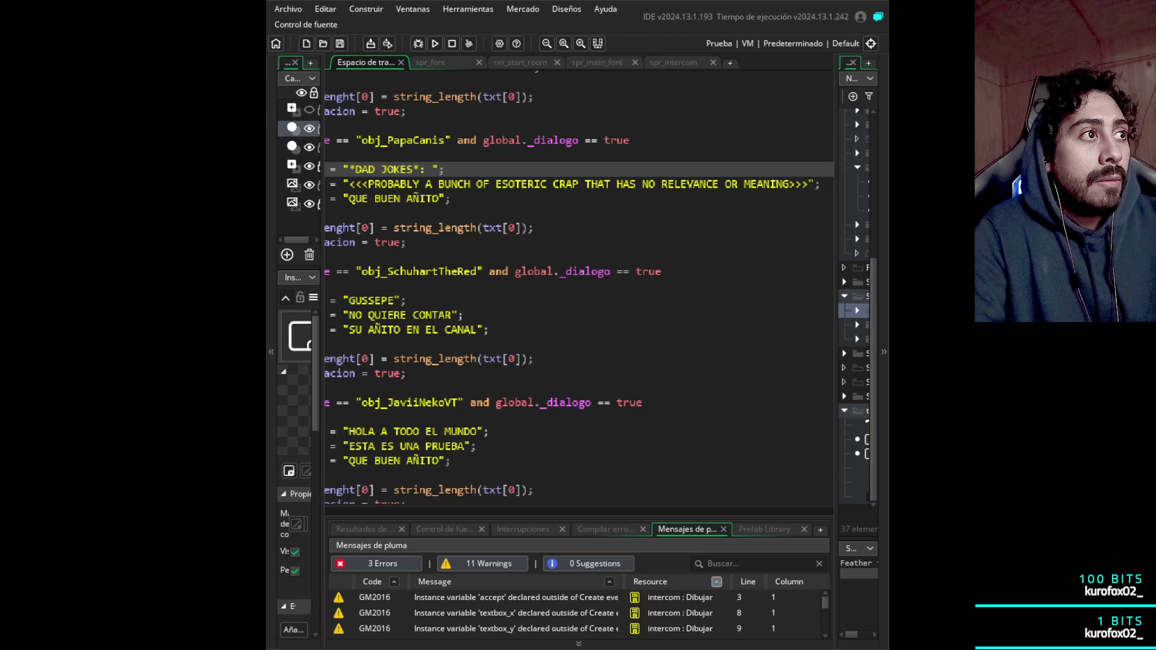
click(425, 169)
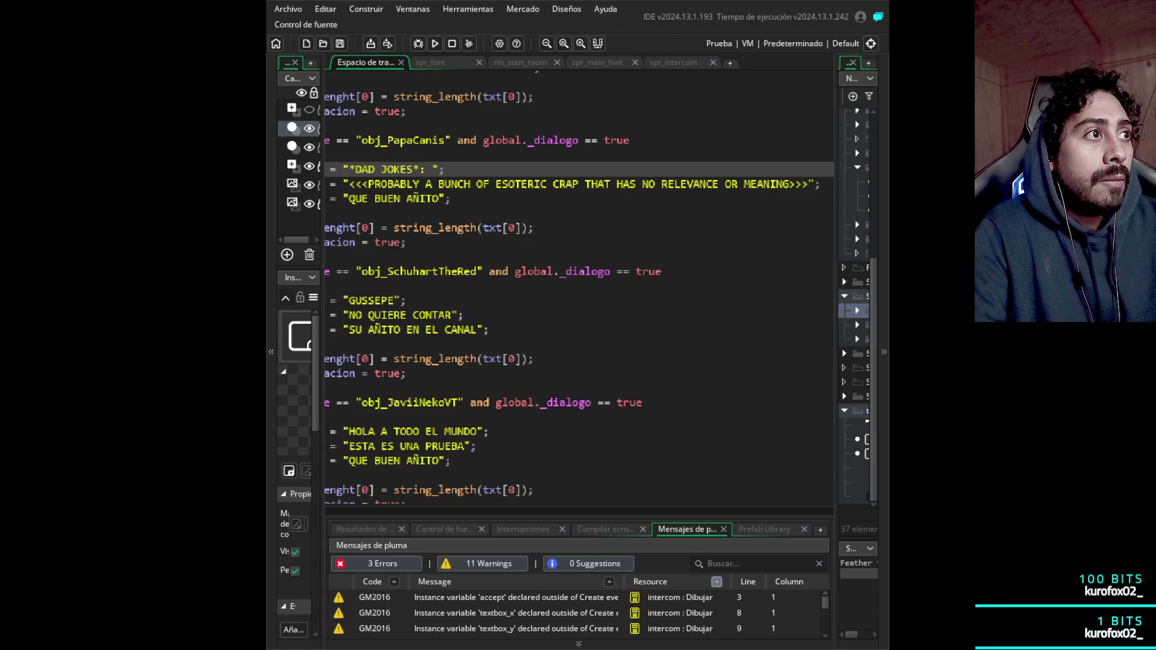
key(BackSpace)
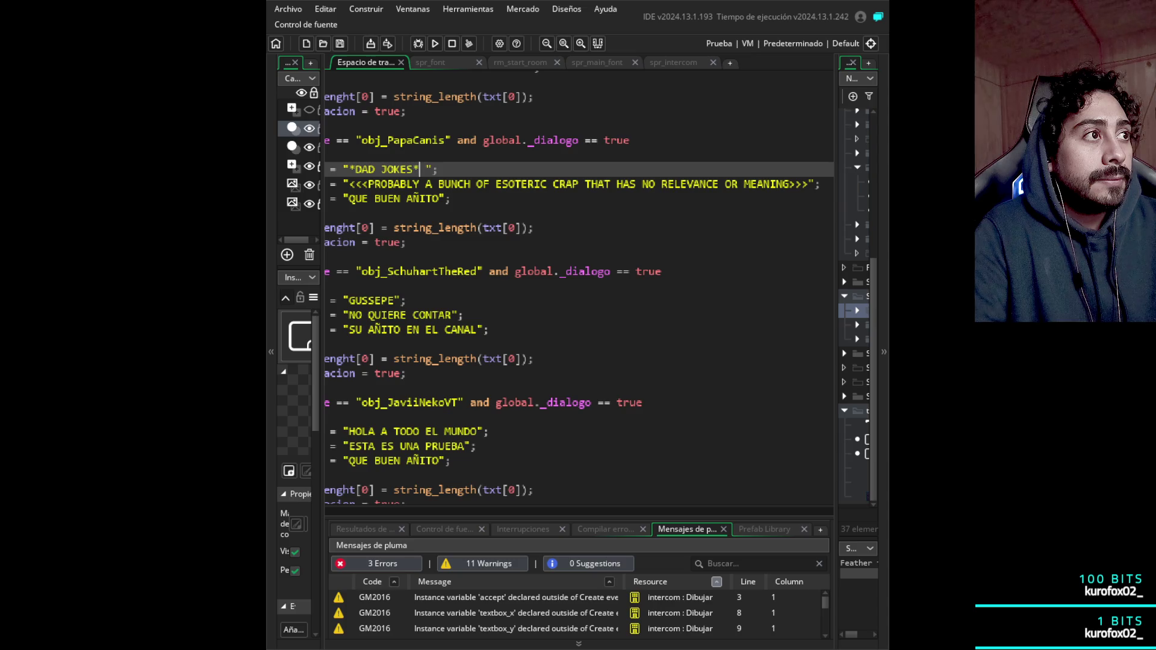
- Wrap the esoteric-crap message in dashes inside its <<< >>> markers
click(368, 184)
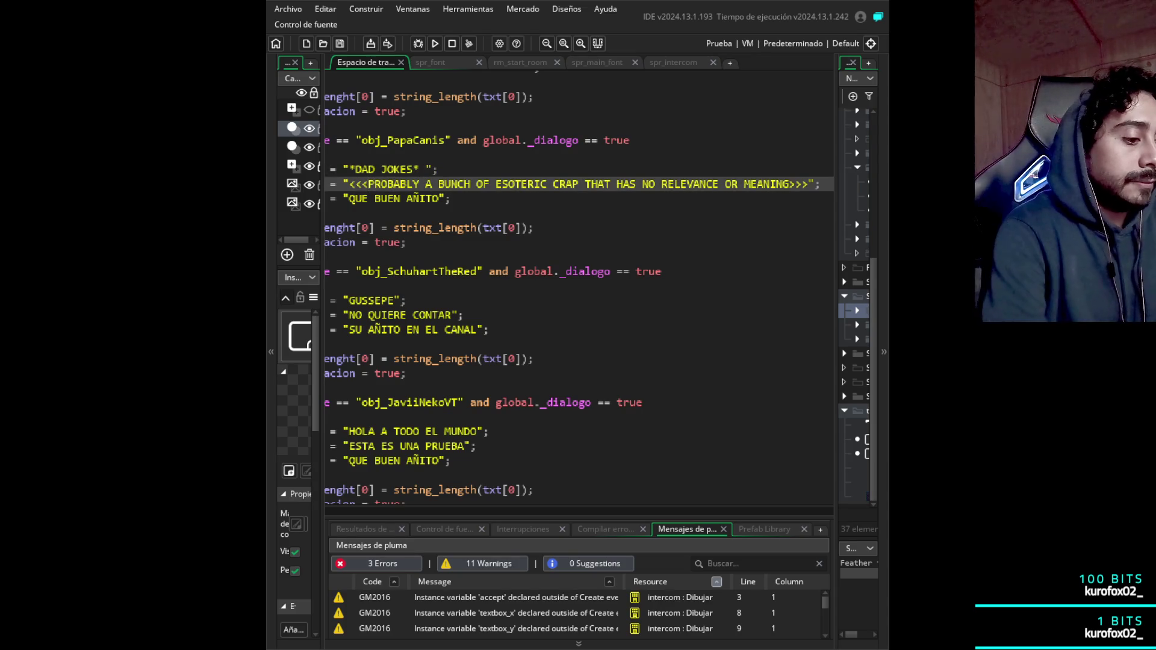
text(-)
click(700, 184)
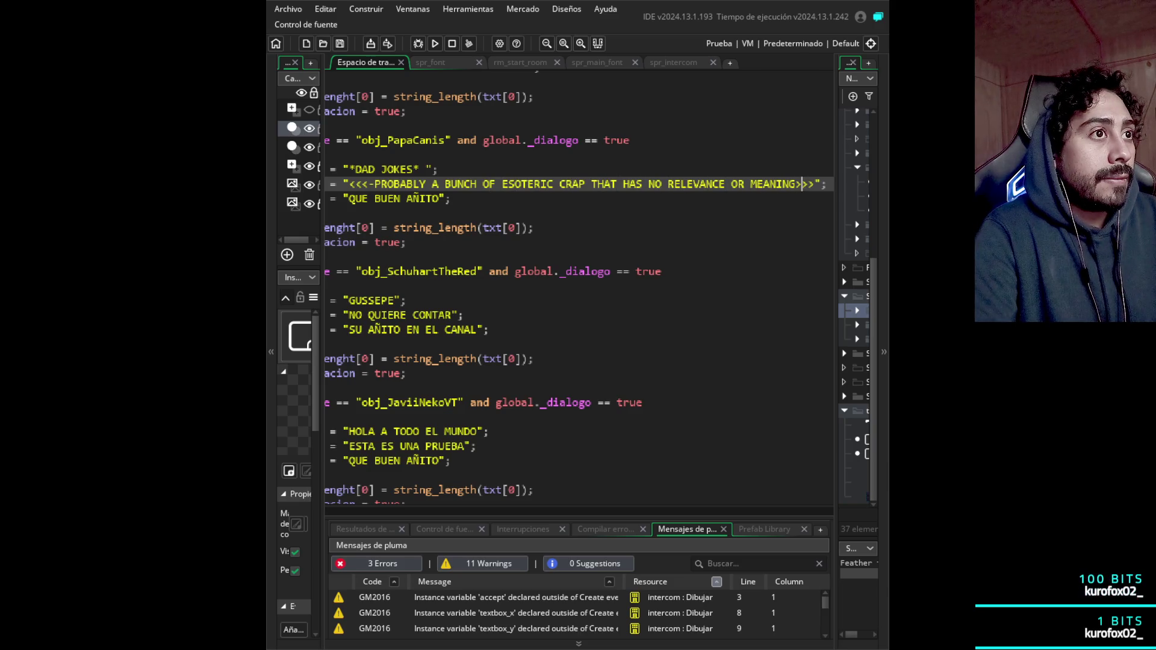
text(-)
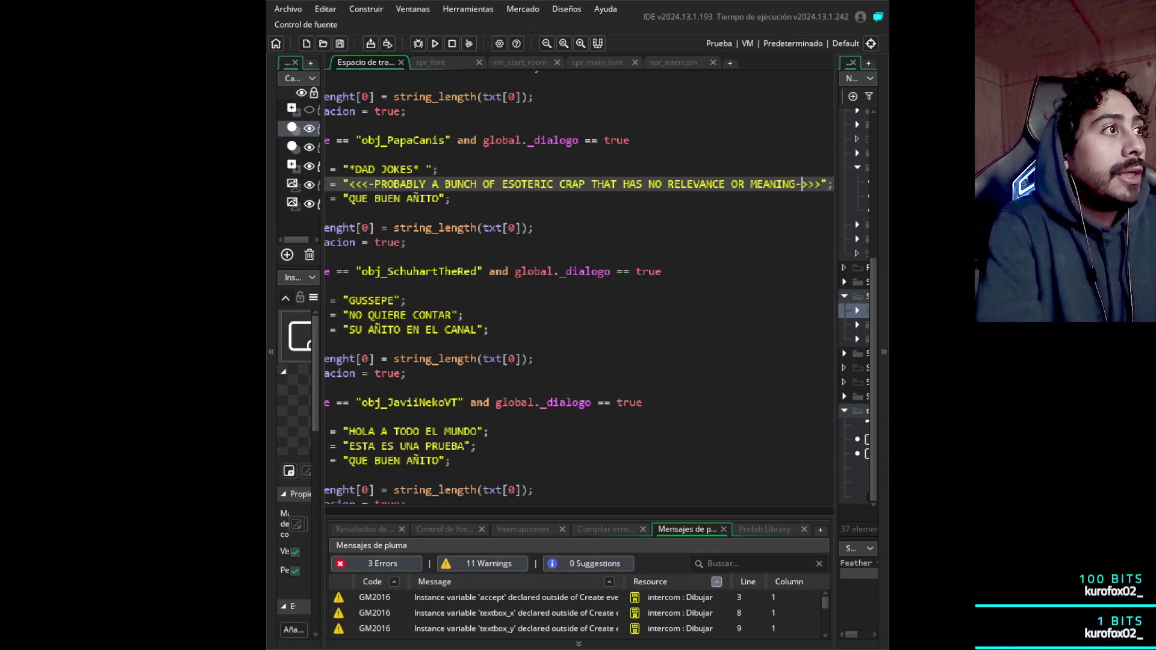
click(426, 169)
click(439, 169)
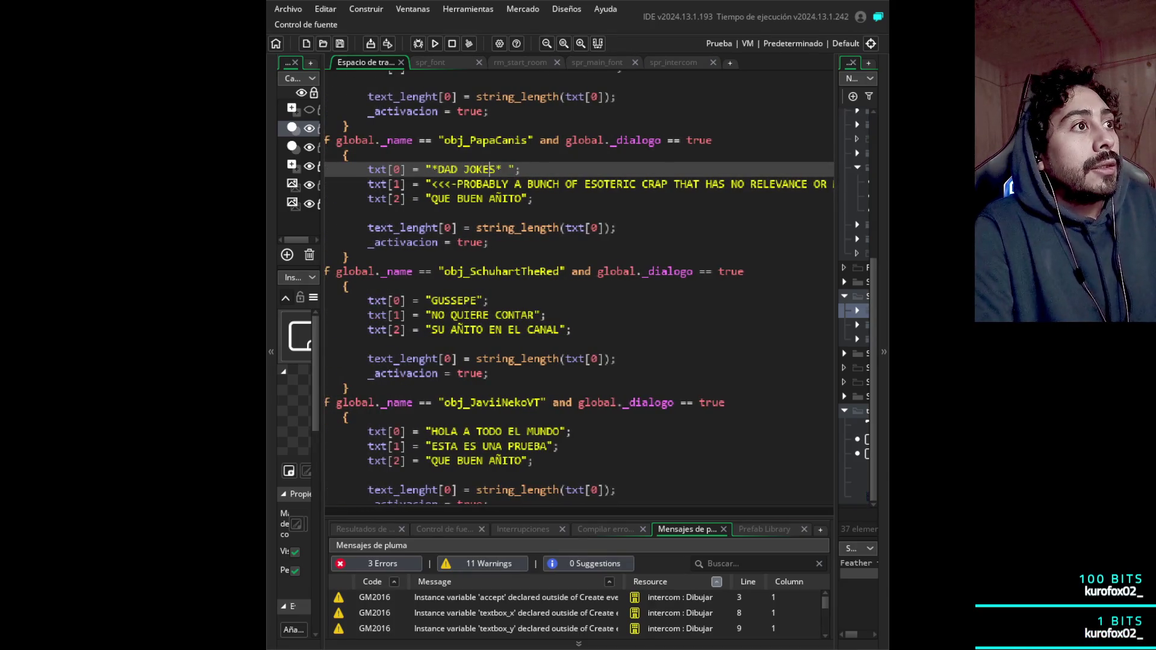
key(Down)
key(Down)
key(Down)
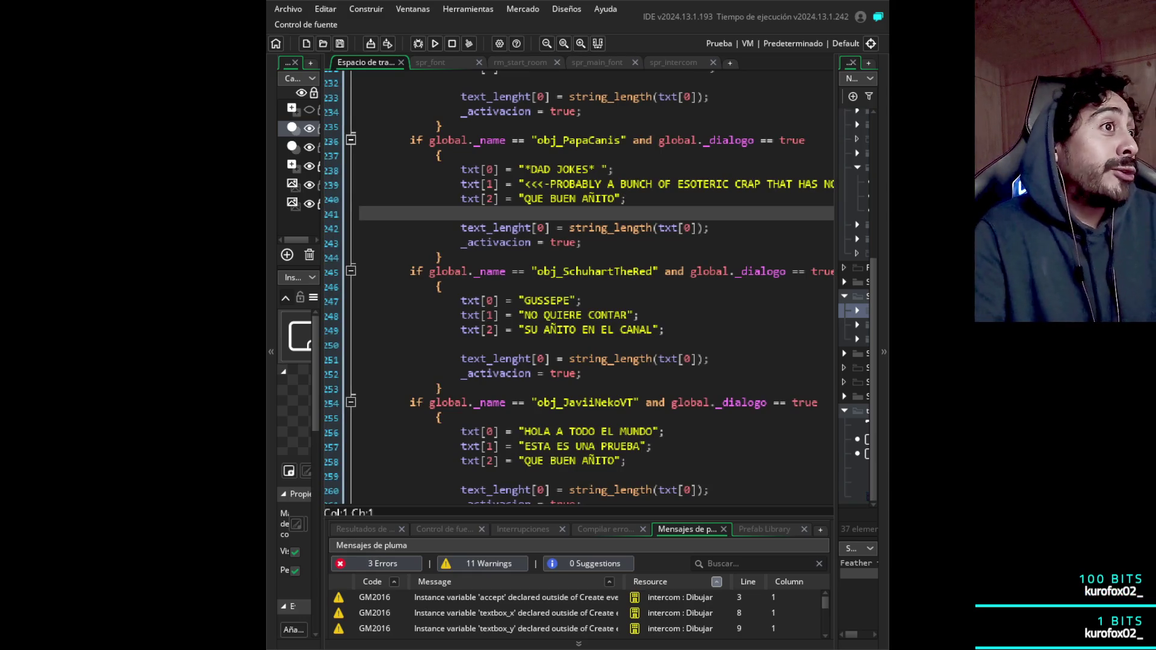
- Delete PapaCanis's txt[2] = "QUE BUEN AÑITO" line along with its leftover empty line
key(Left)
key(ctrl+shift+Left)
key(ctrl+shift+Left)
key(ctrl+shift+Left)
key(BackSpace)
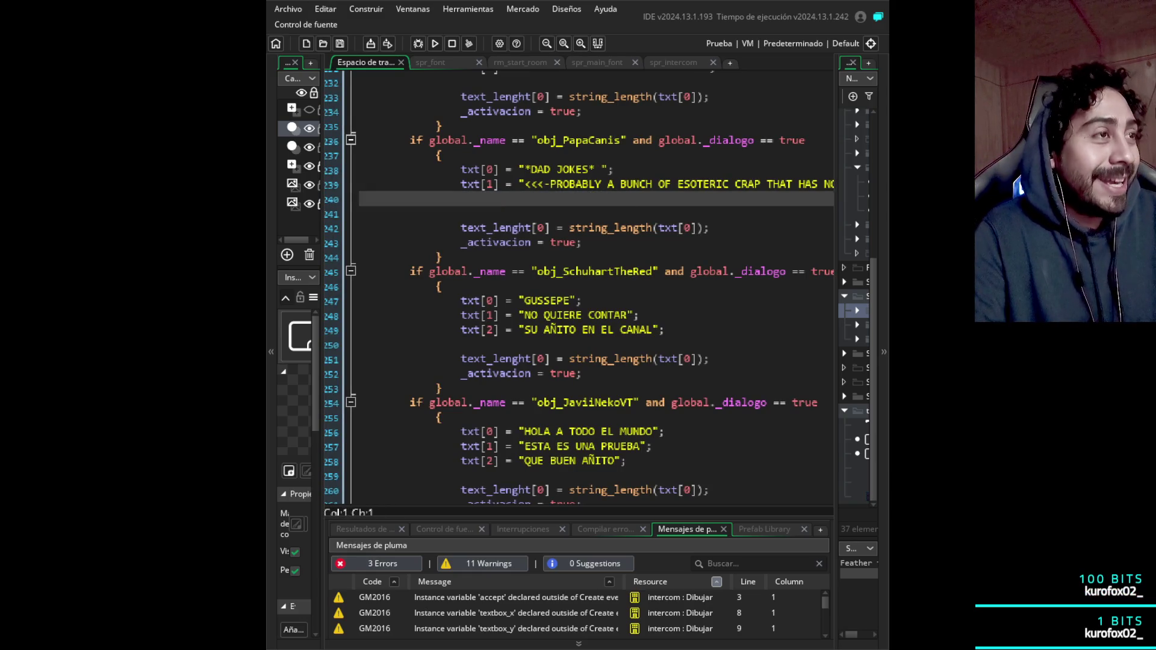
key(BackSpace)
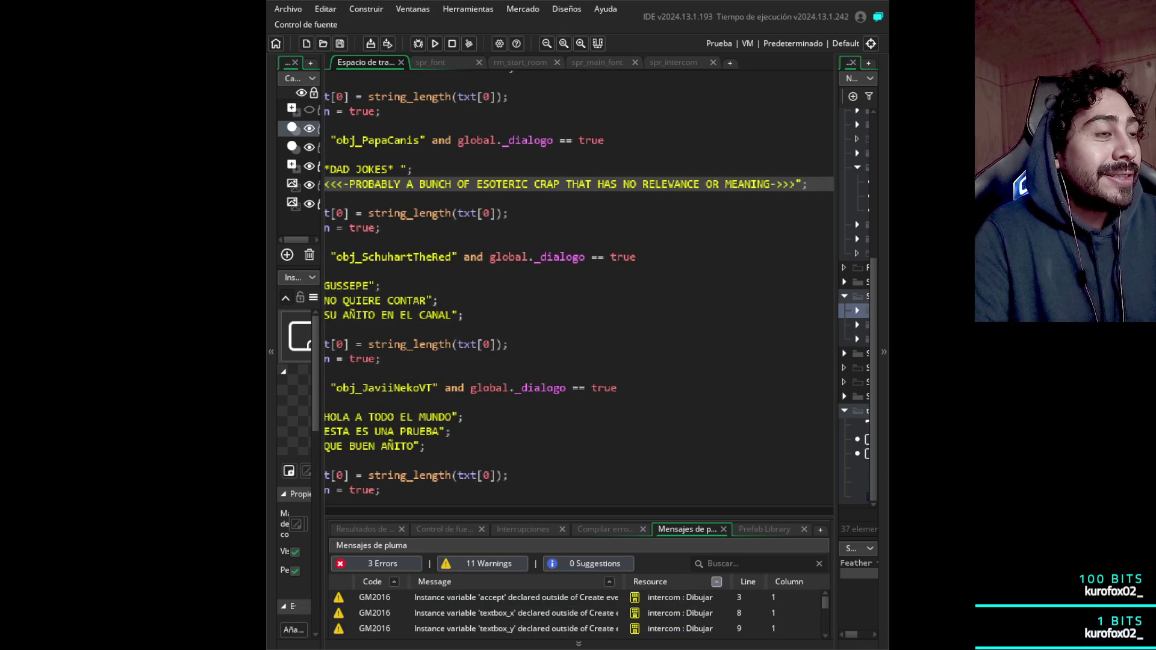
scroll(579, 288, up, 1)
scroll(578, 288, down, 3)
scroll(579, 288, up, 1)
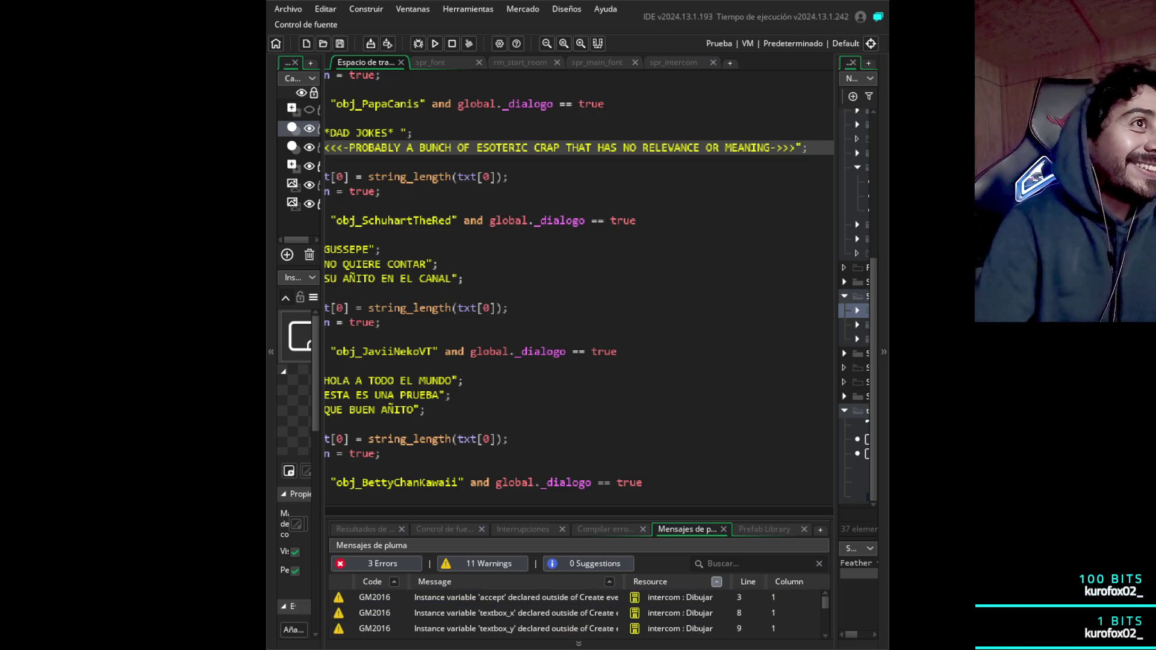
scroll(578, 289, up, 3)
scroll(578, 289, down, 3)
click(783, 148)
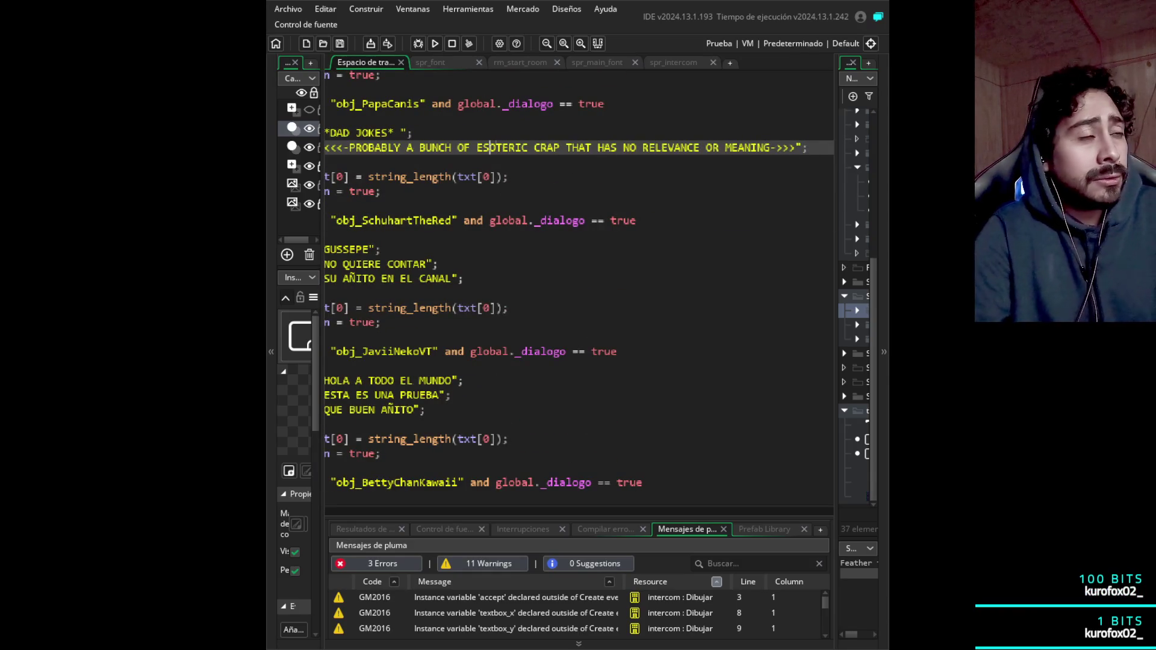
key(Left)
key(Left)
key(Left)
key(Left)
key(Left)
key(Left)
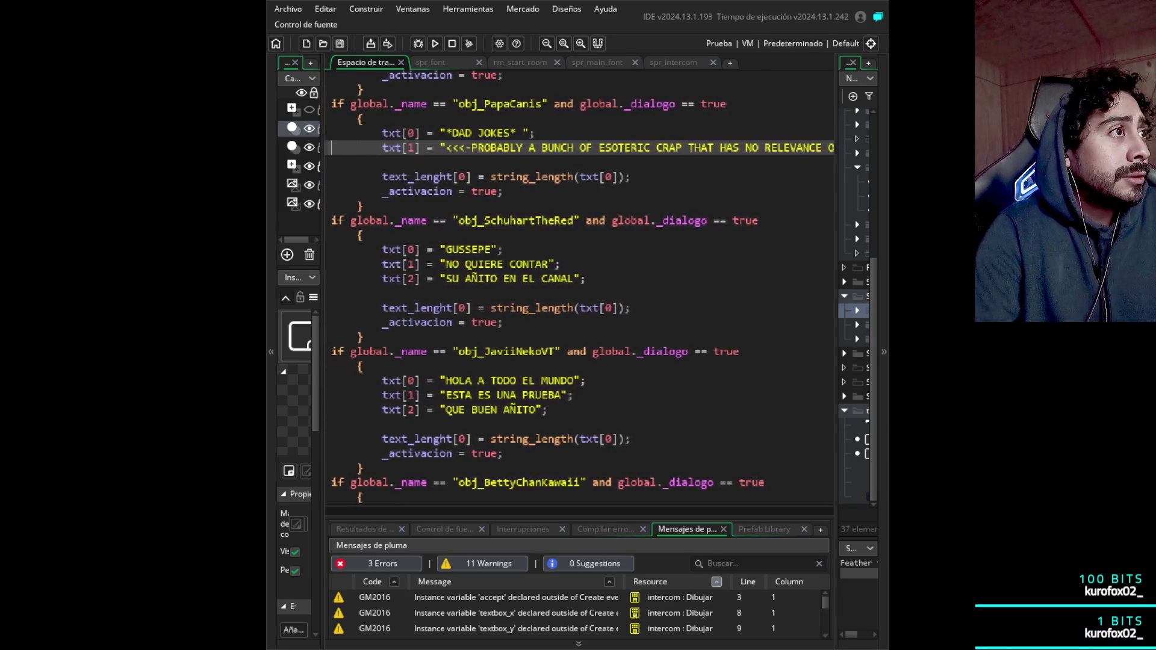
key(Left)
key(Down)
key(Down)
key(Down)
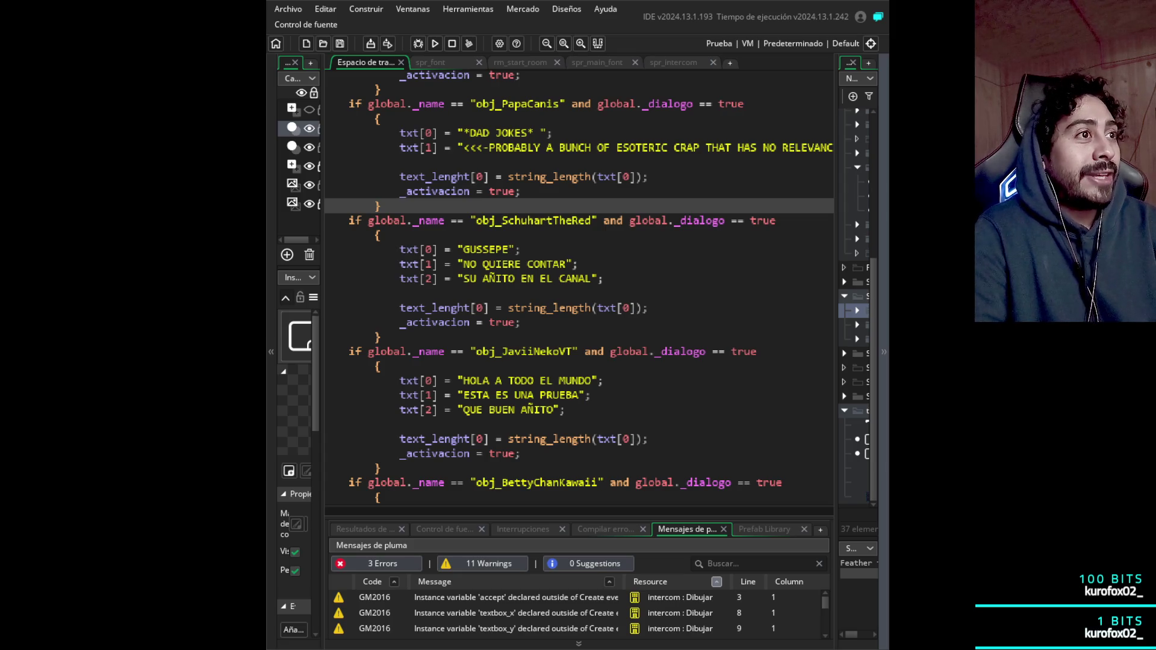
scroll(578, 289, down, 3)
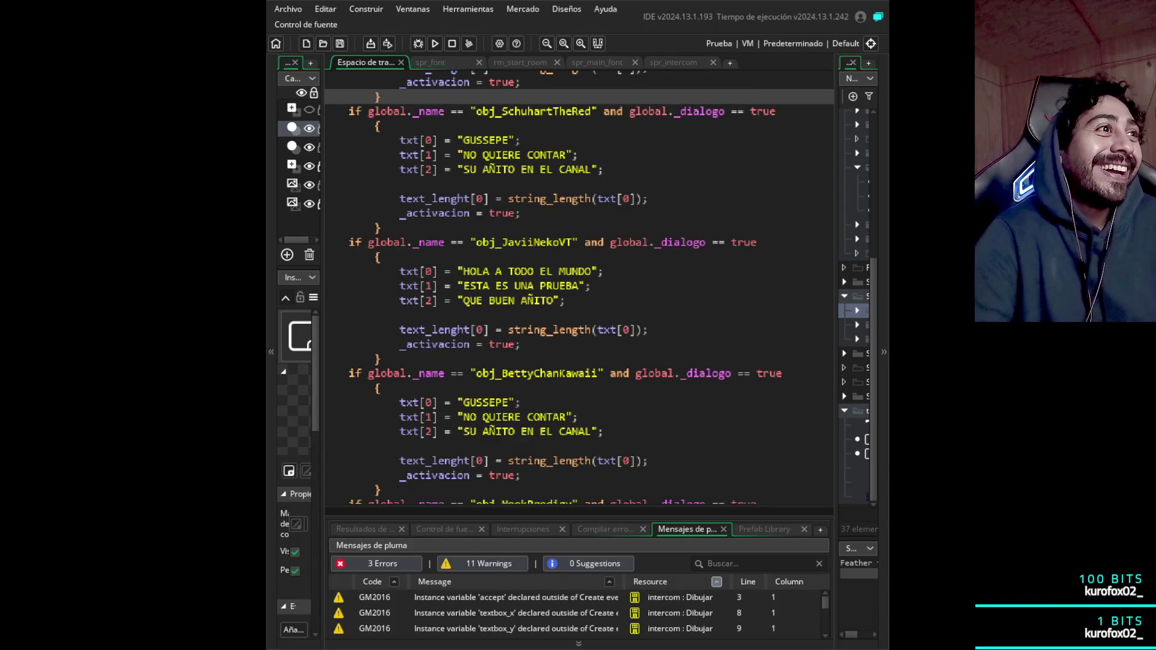
- Delete Schuhart's txt[1] and txt[2] lines and replace GUSSEPE with HEHEHE THER'S THE HIGH ROLLER
drag(604, 169, 328, 155)
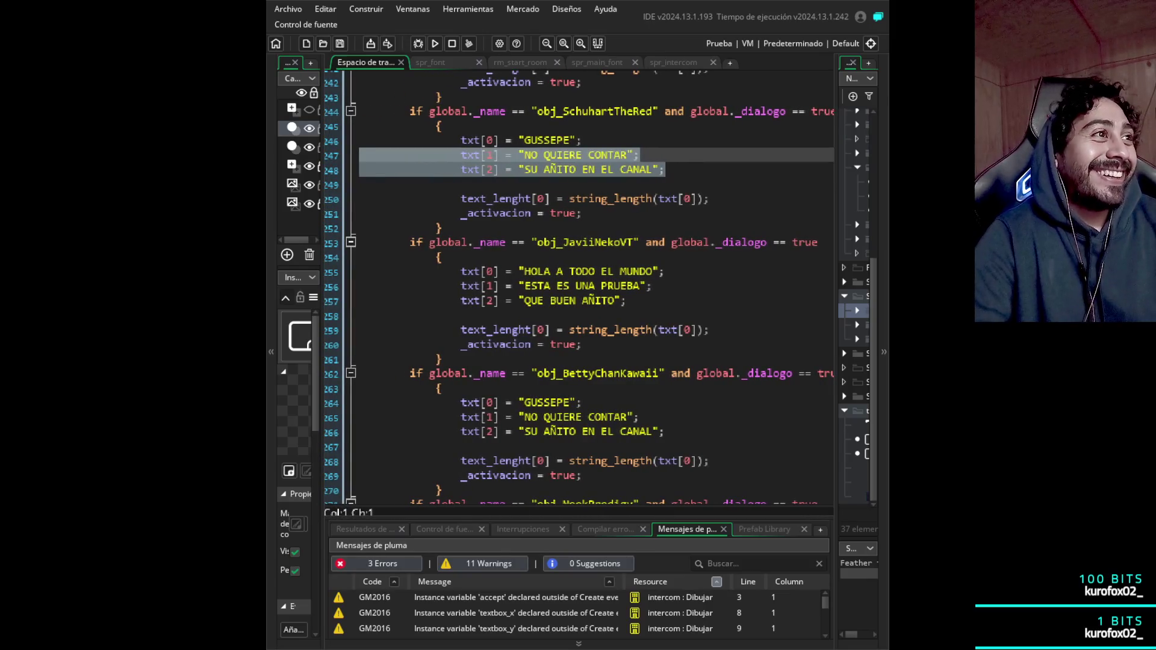
key(BackSpace)
key(BackSpace)
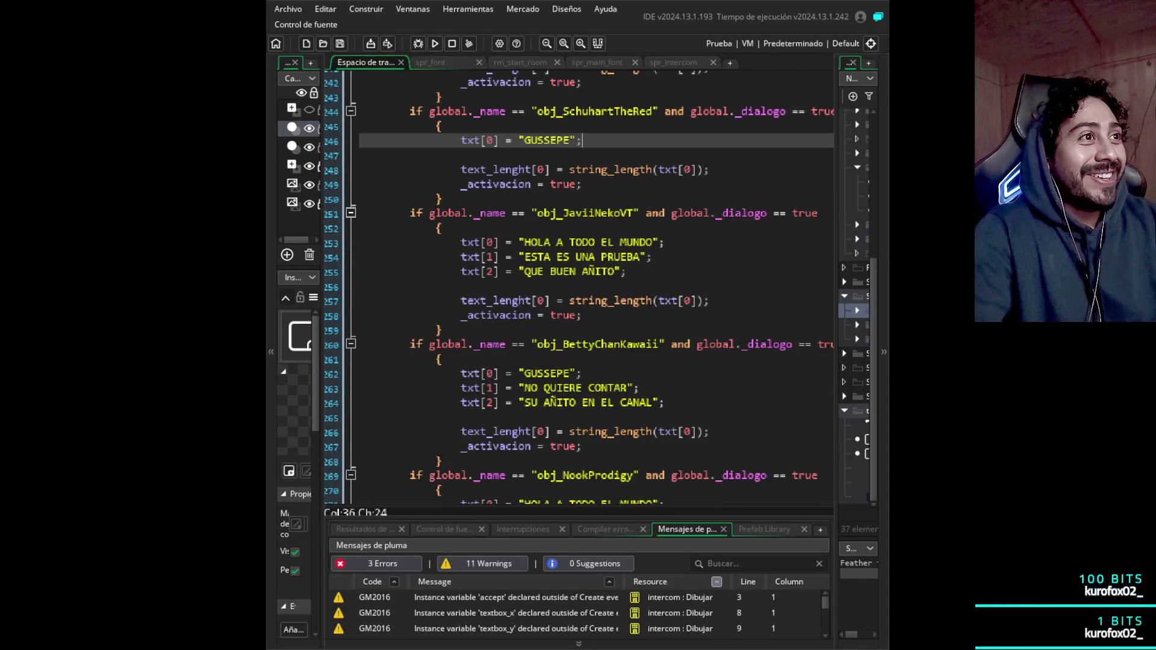
key(shift+Left)
key(shift+Left)
key(shift+Left)
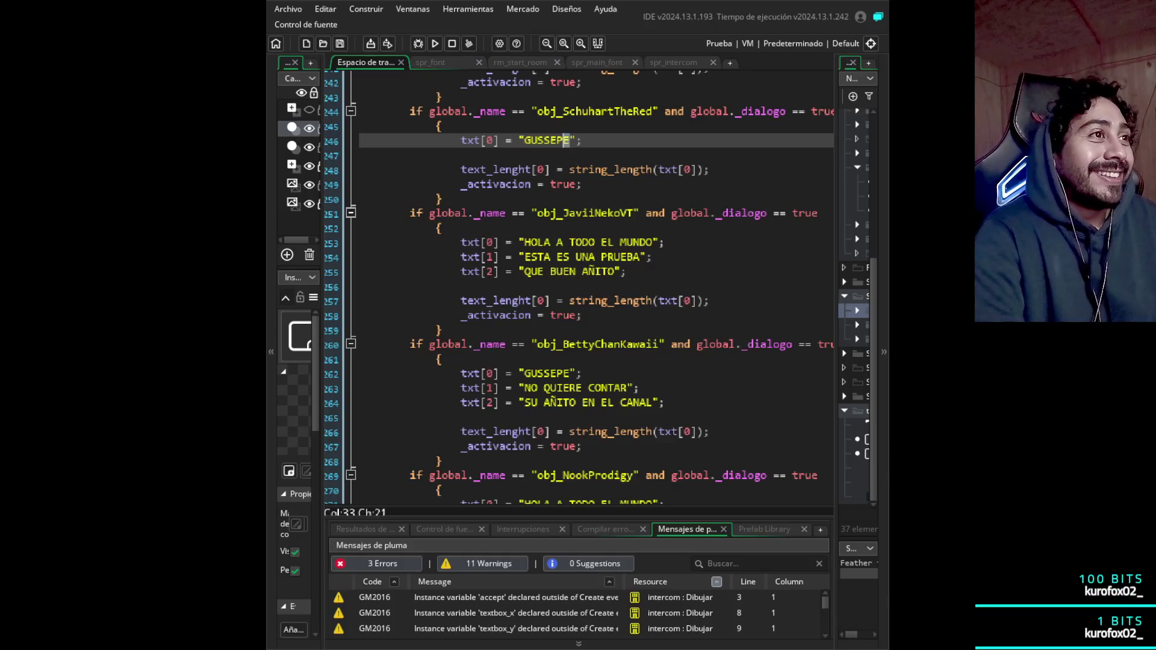
text(HEHE)
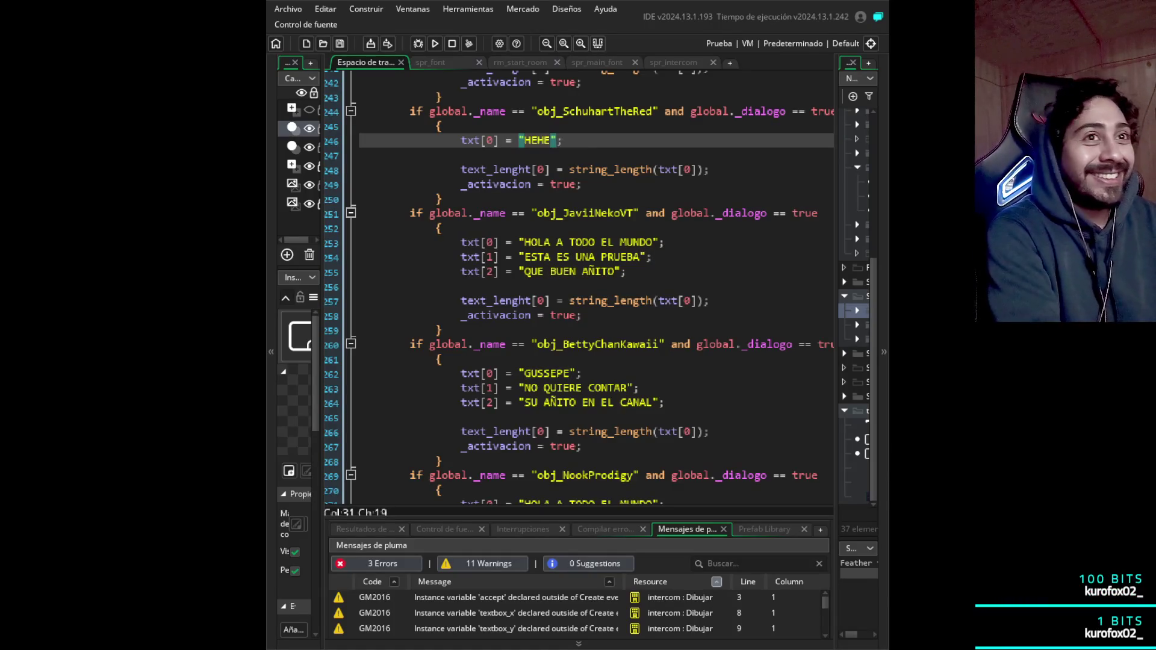
text(HE)
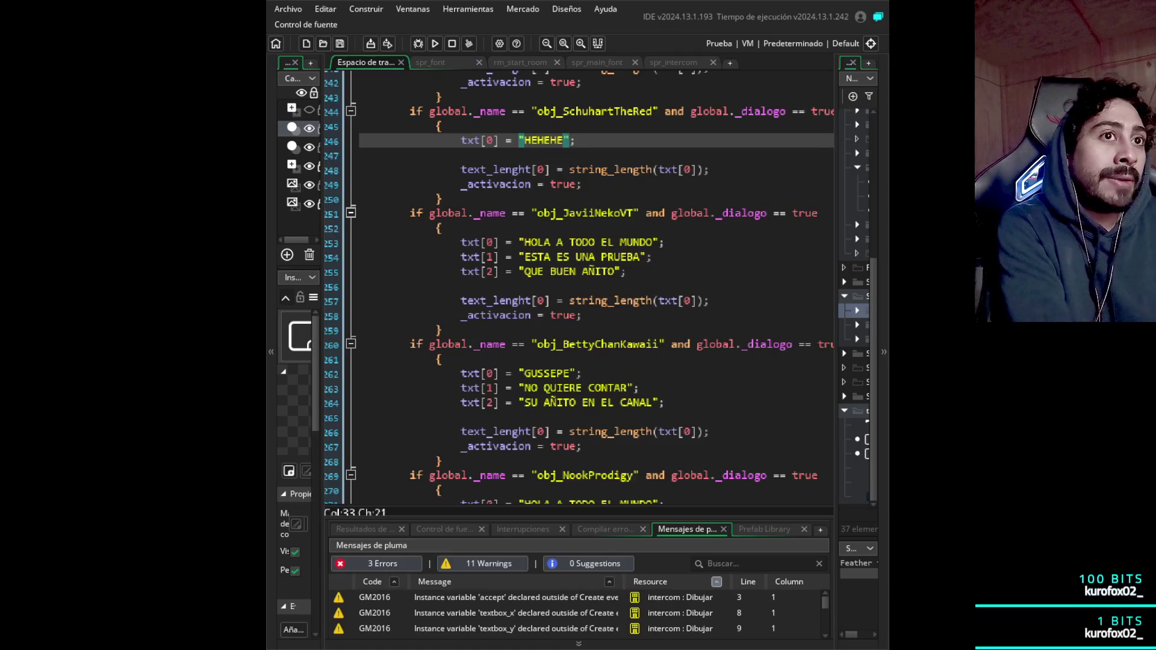
text( THER)
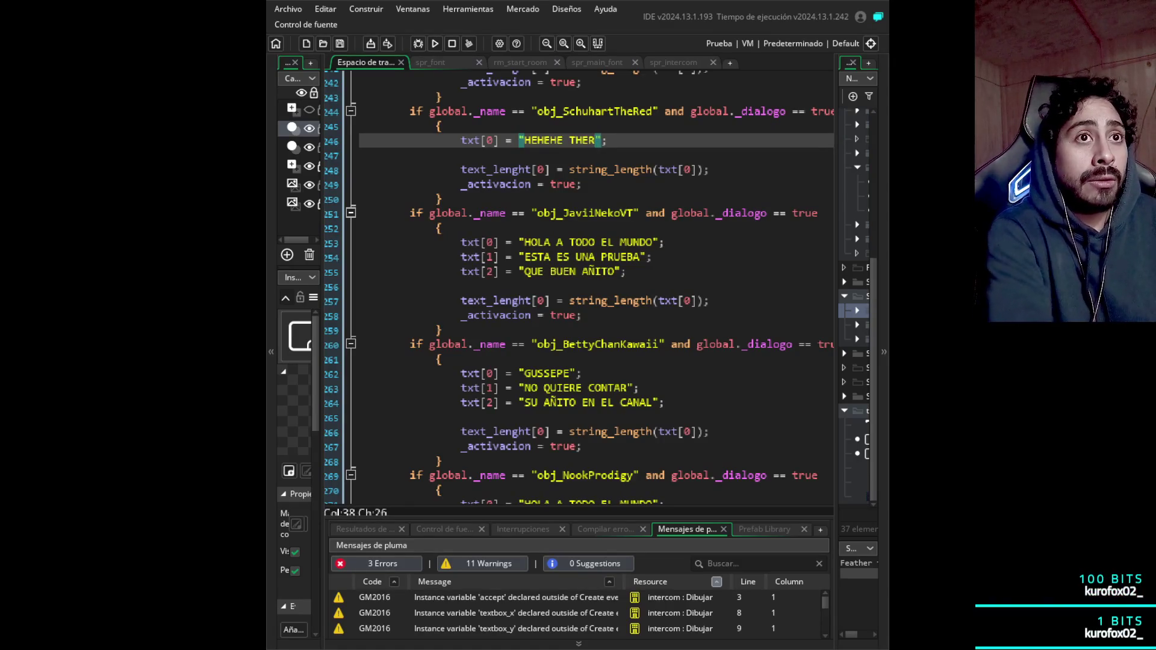
text('S)
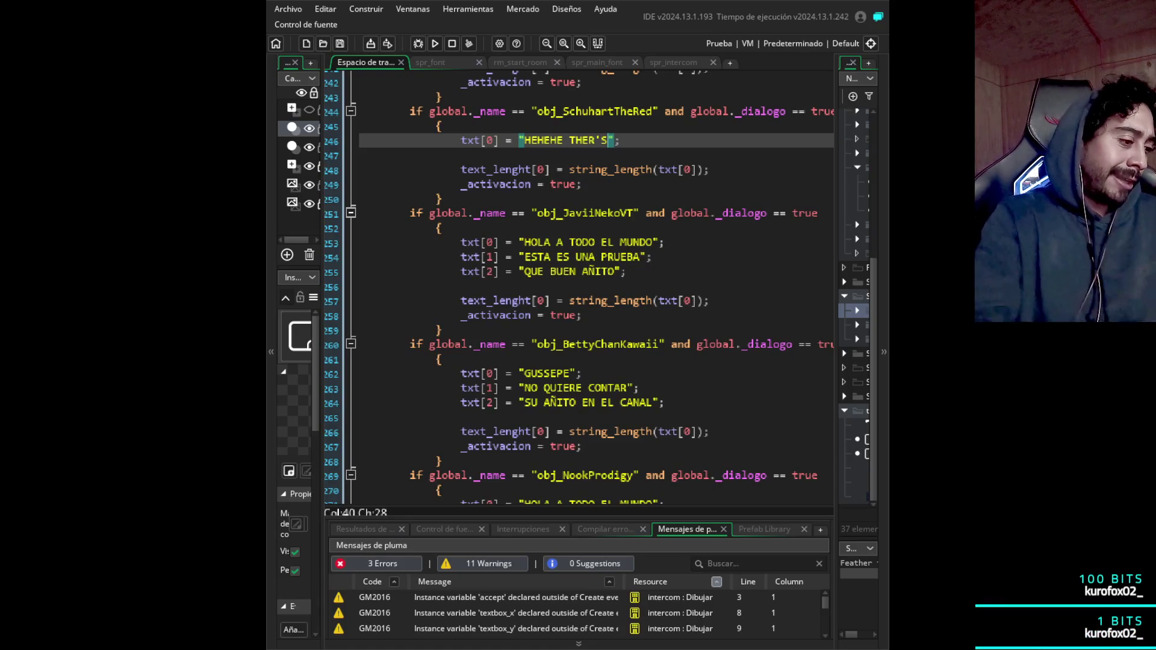
text( THE HIGH ROLLER)
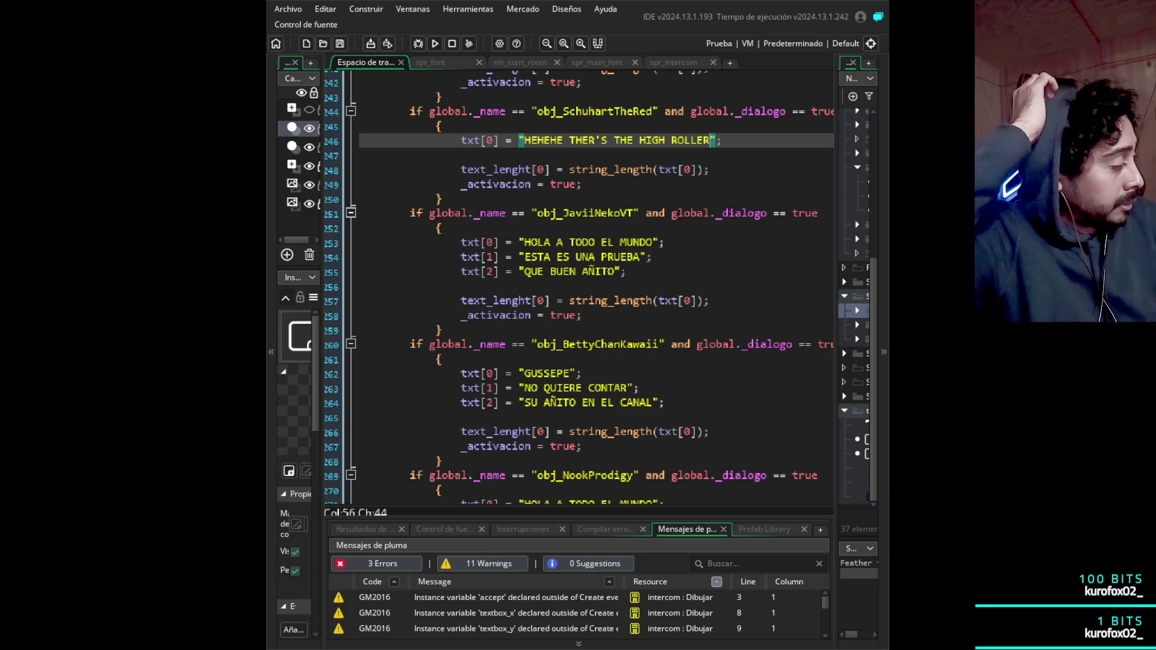
click(441, 126)
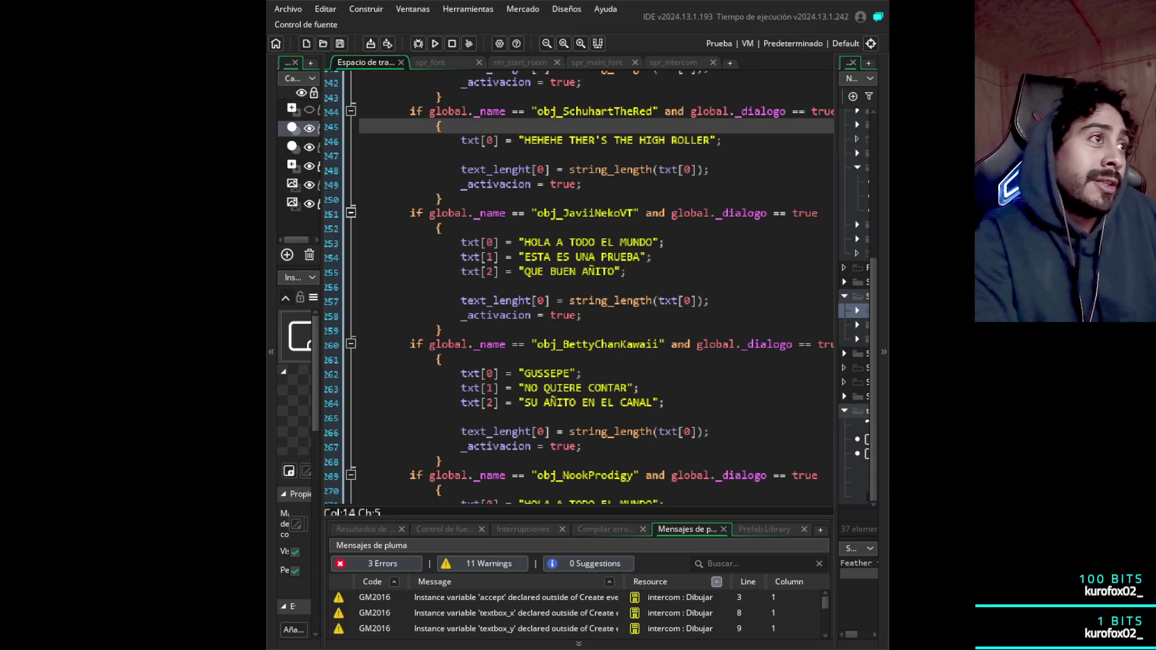
click(710, 140)
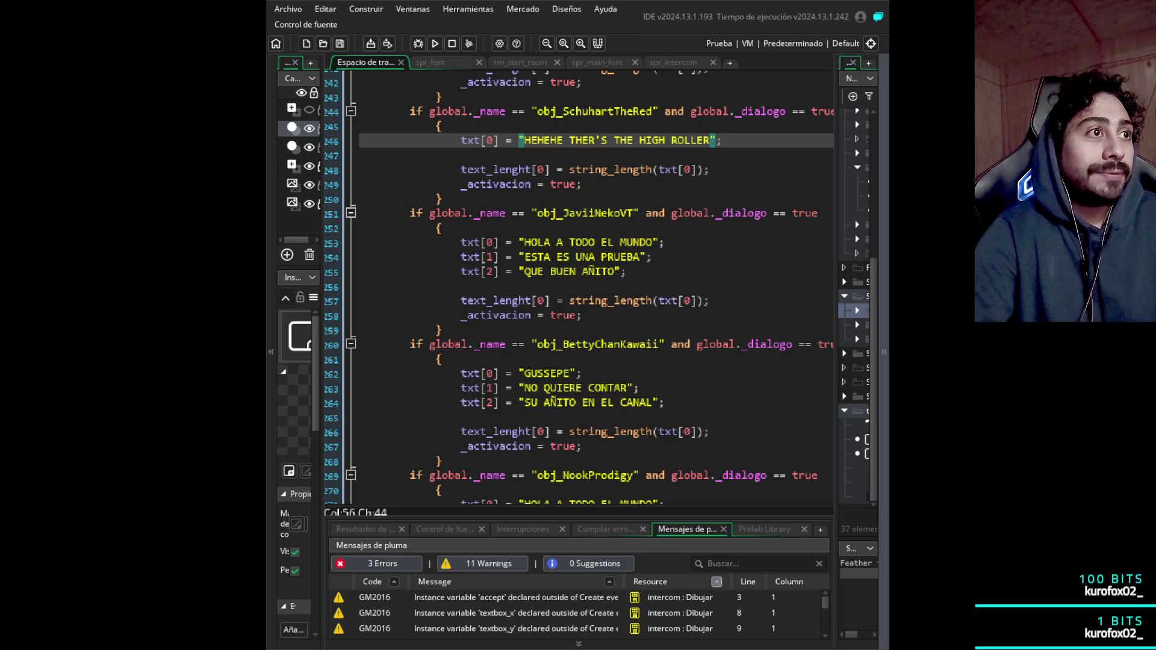
click(441, 228)
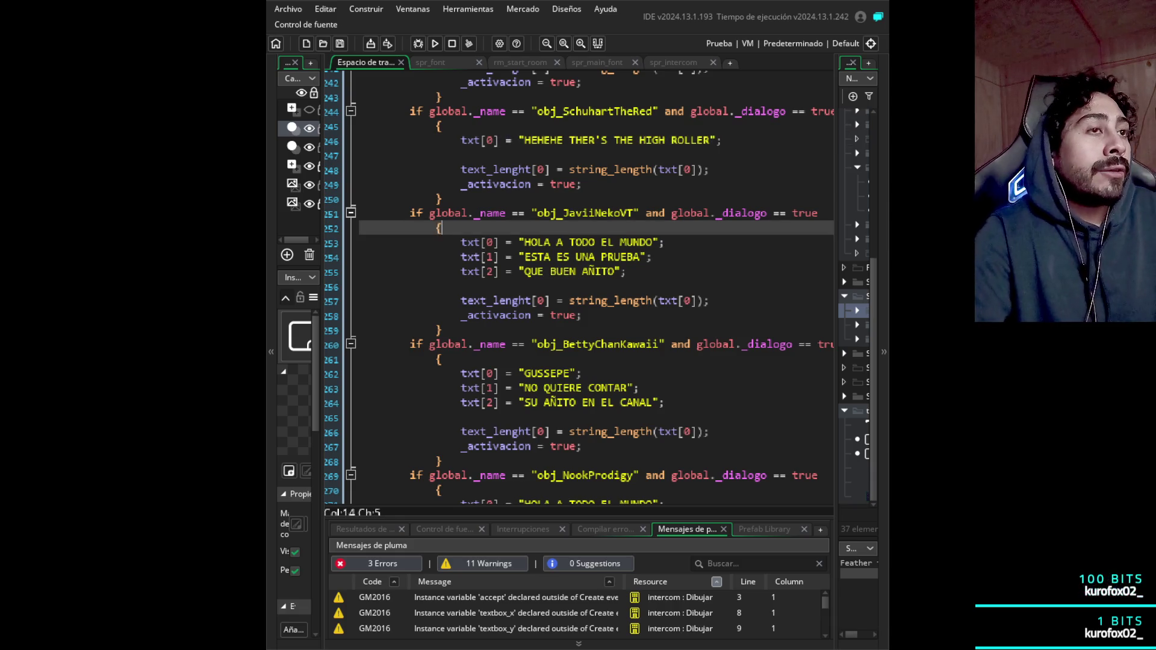
- Replace HOLA A TODO EL MUNDO in JaviiNekoVT's txt[0] with CHUPAÑA CABRO, TE VAI A MORIR IGUAL
scroll(578, 289, down, 3)
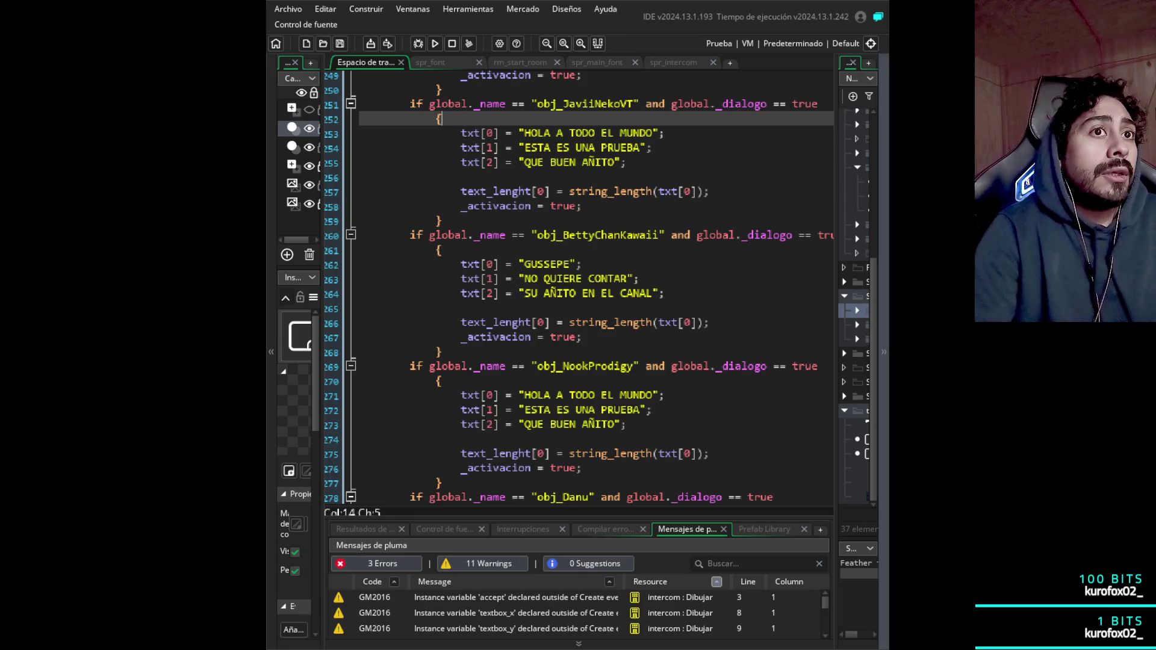
click(653, 133)
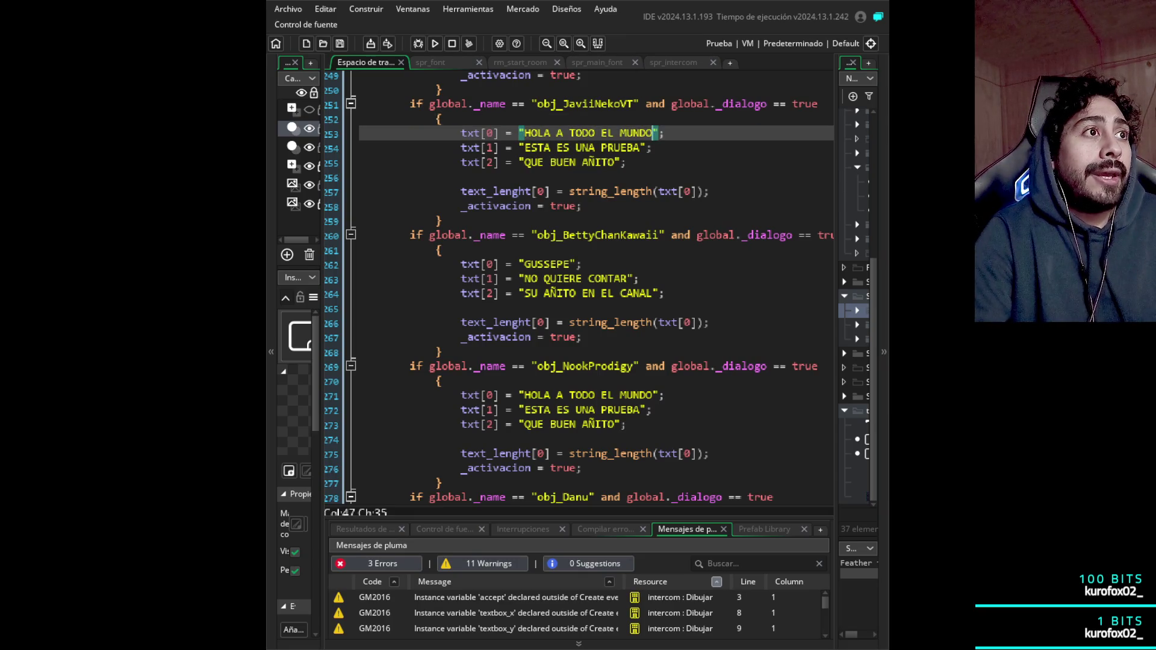
key(Up)
key(Up)
key(Up)
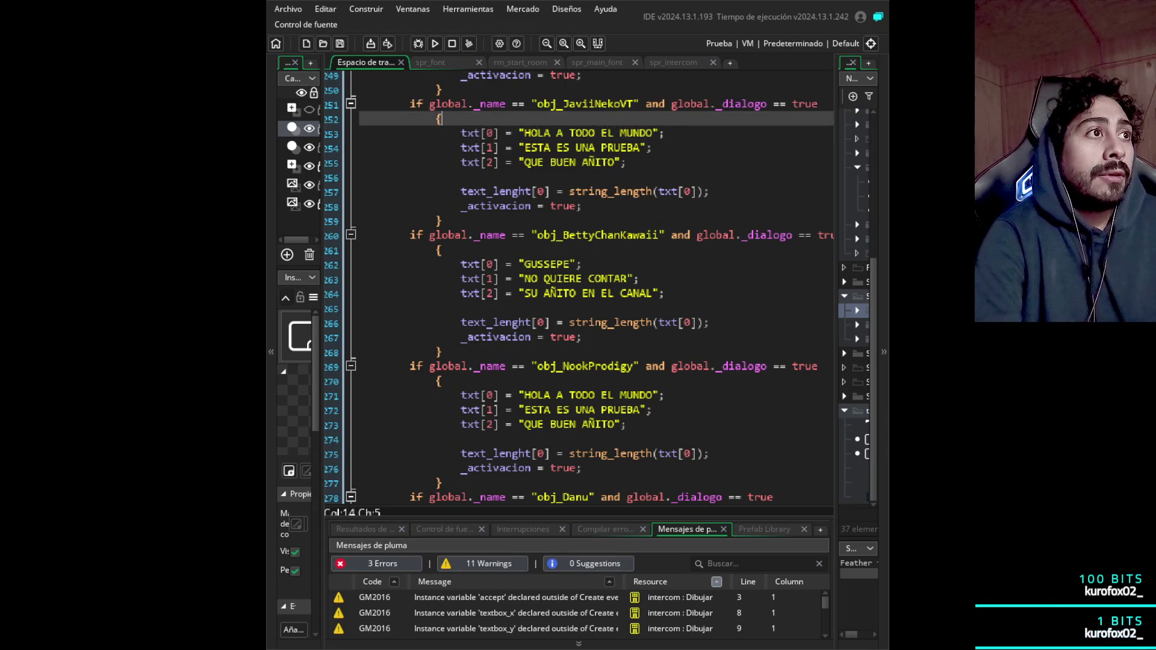
key(Down)
key(Down)
key(Down)
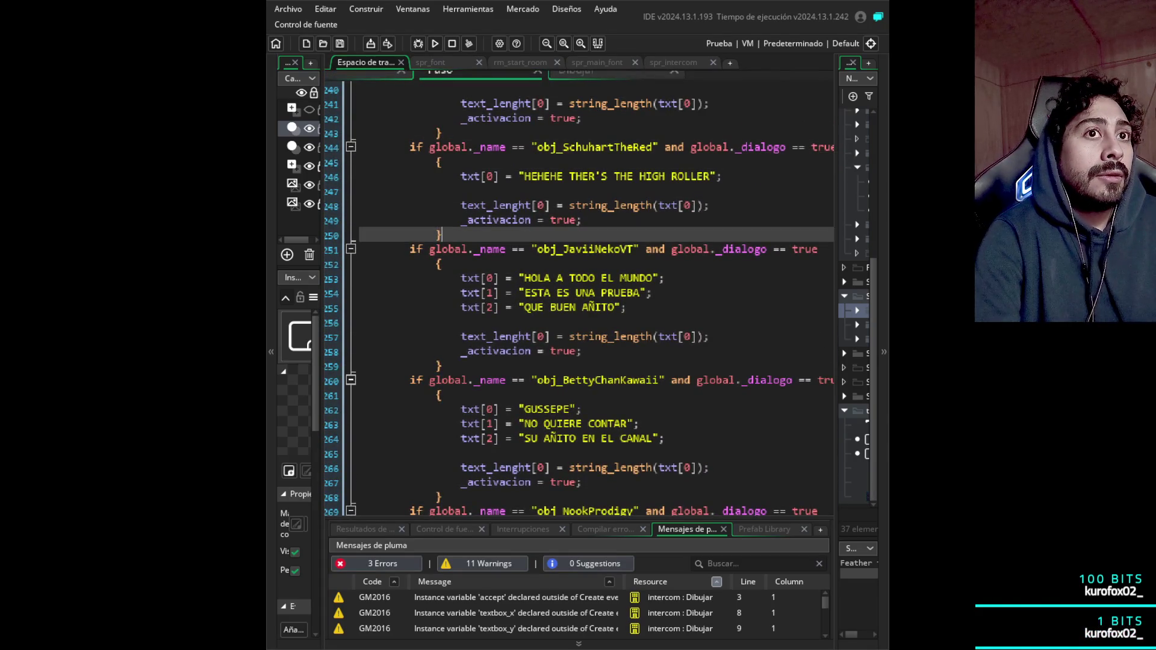
key(shift+Left)
key(shift+Left)
key(shift+Left)
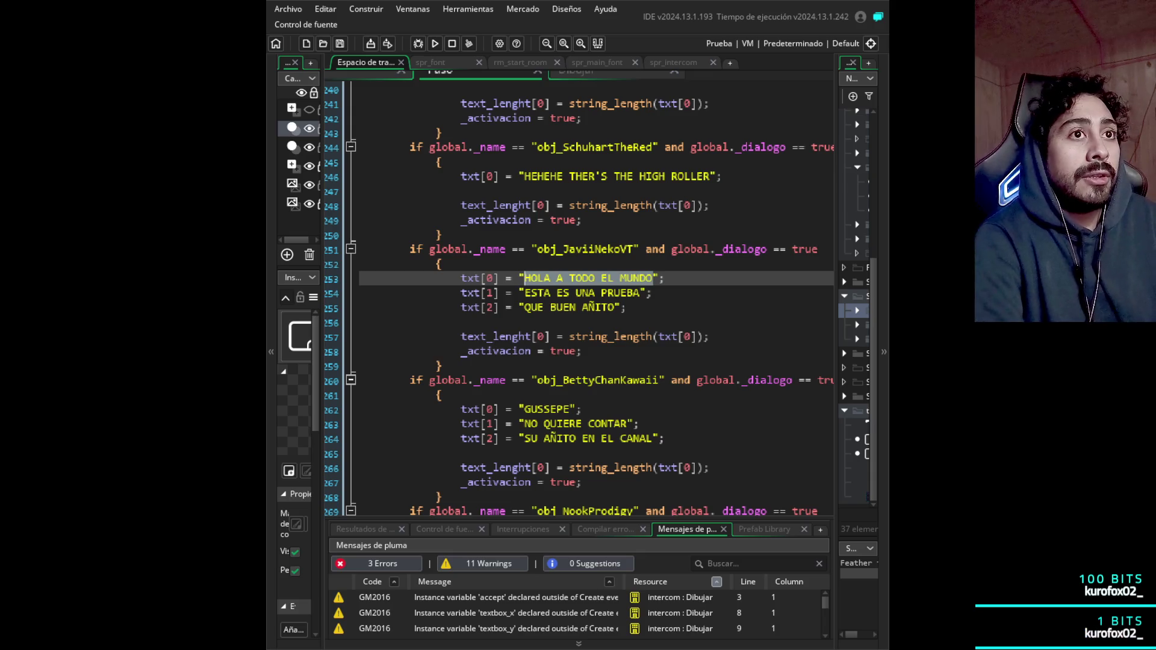
text(cg)
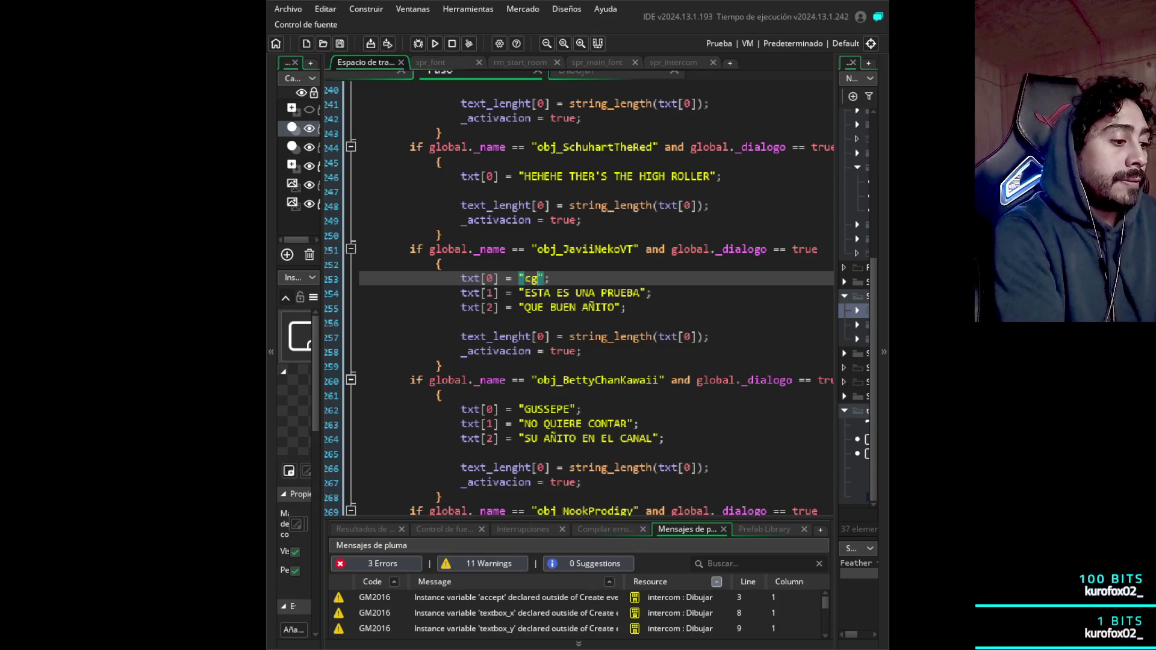
key(BackSpace)
key(BackSpace)
text(CHUPA)
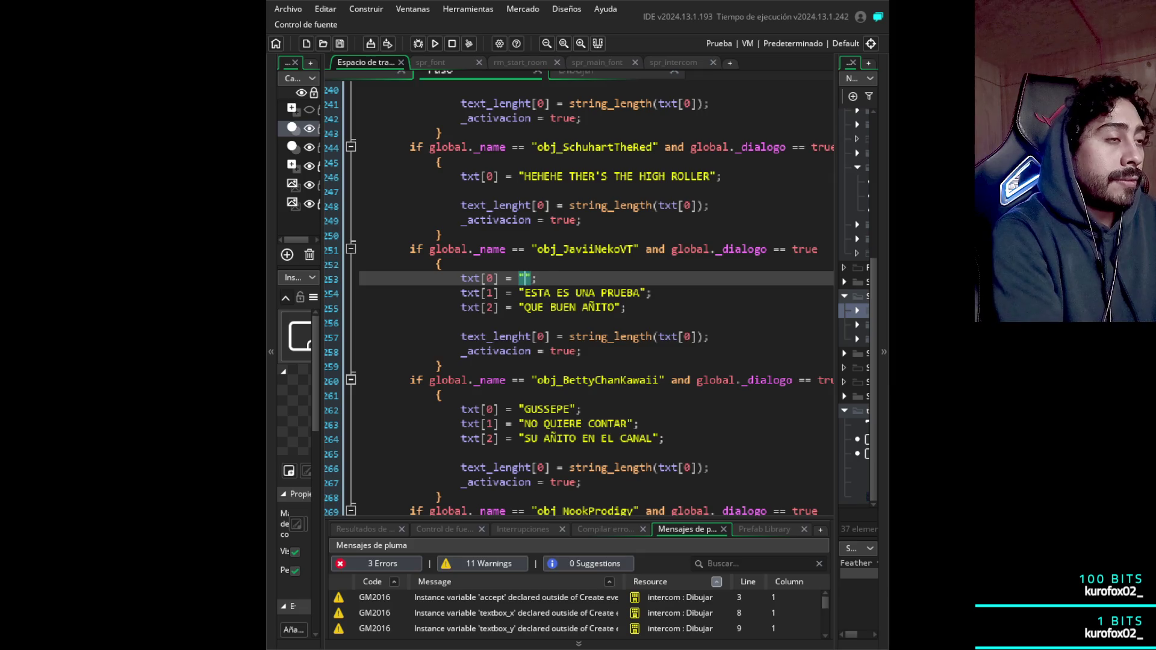
text(ÑA CABRO)
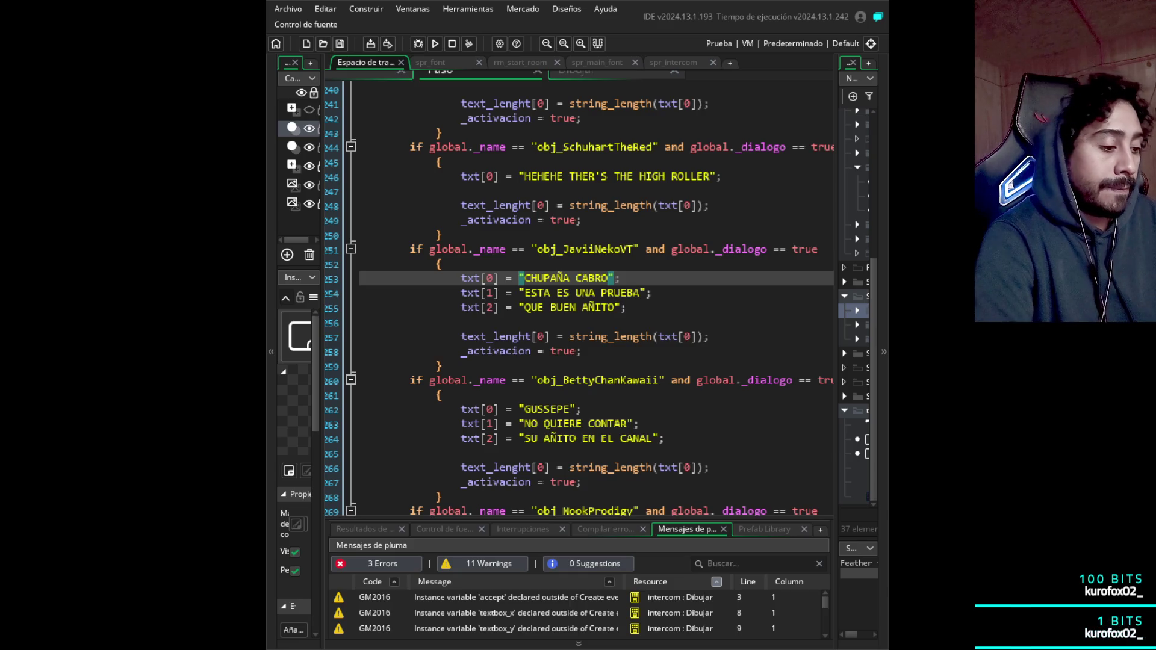
text(, TE V)
text(AI A MORI)
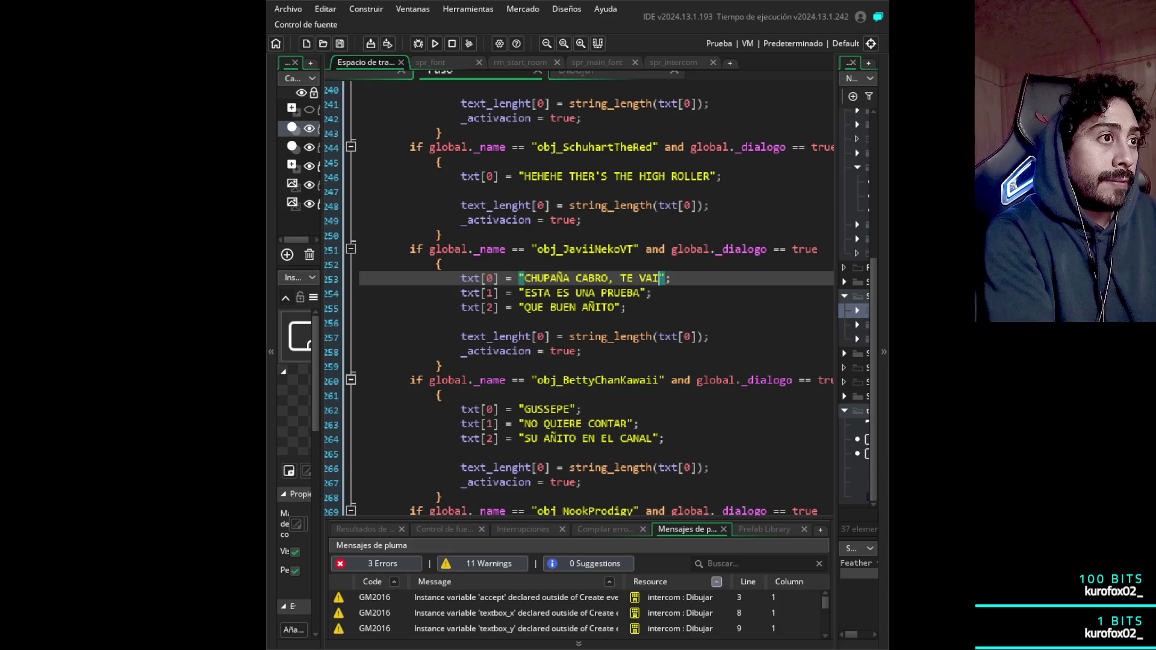
text(R IGUAL)
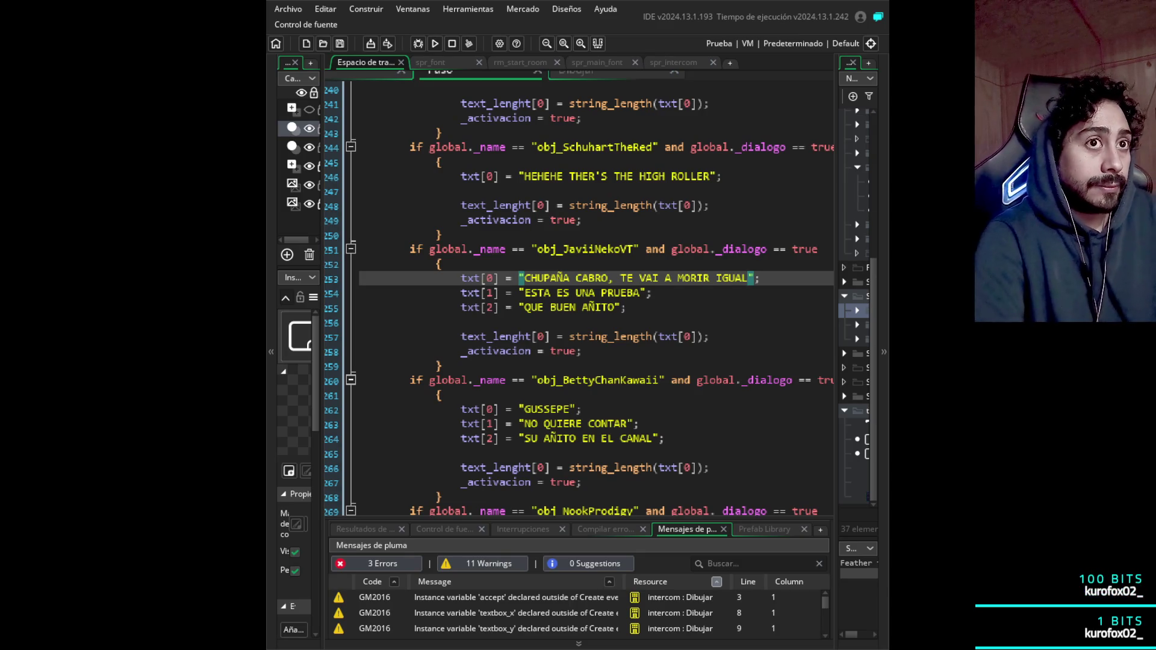
click(652, 293)
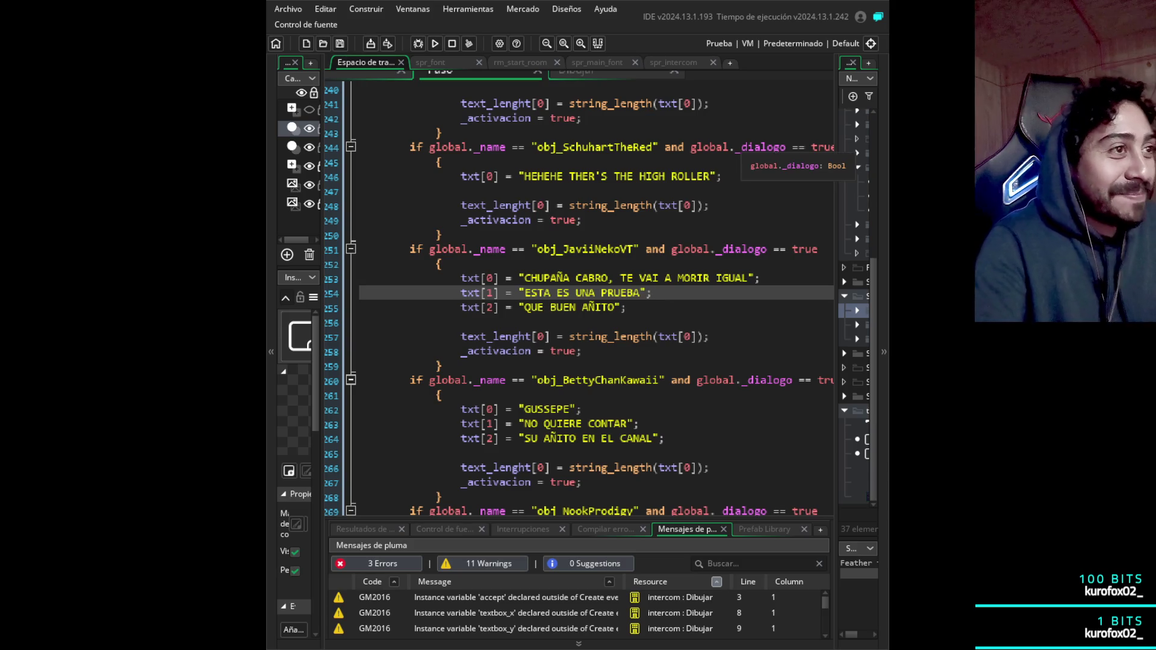
click(647, 277)
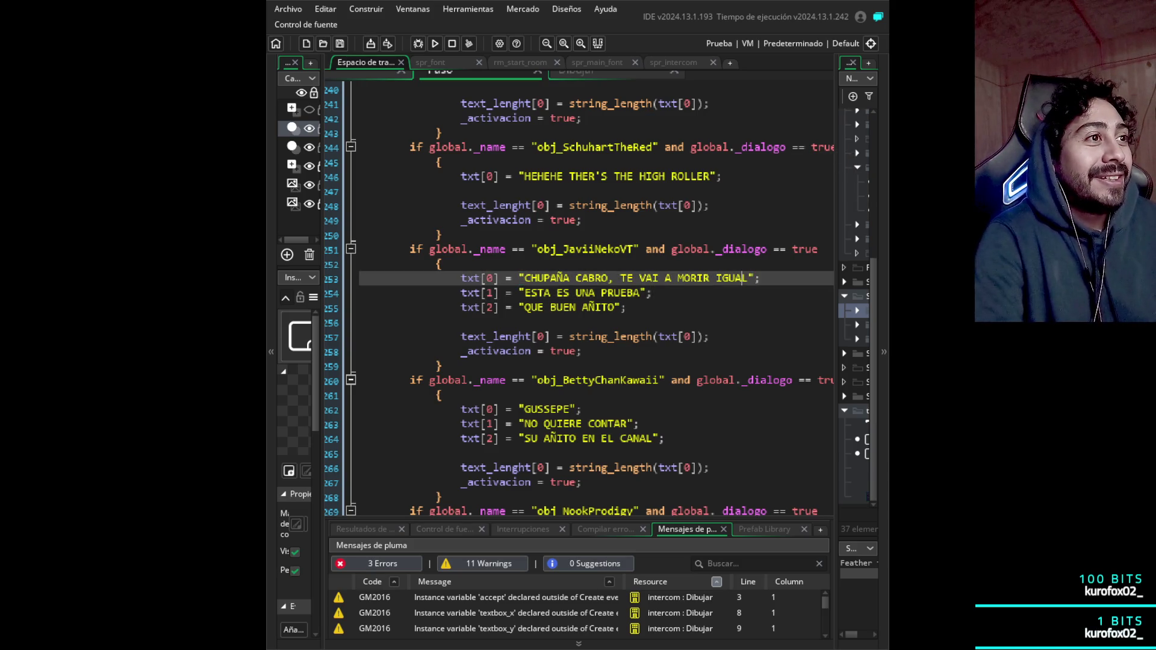
- Correct CHUPAÑA to CHUPALA in JaviiNekoVT's first dialogue line
click(575, 278)
click(558, 278)
key(Delete)
text(L)
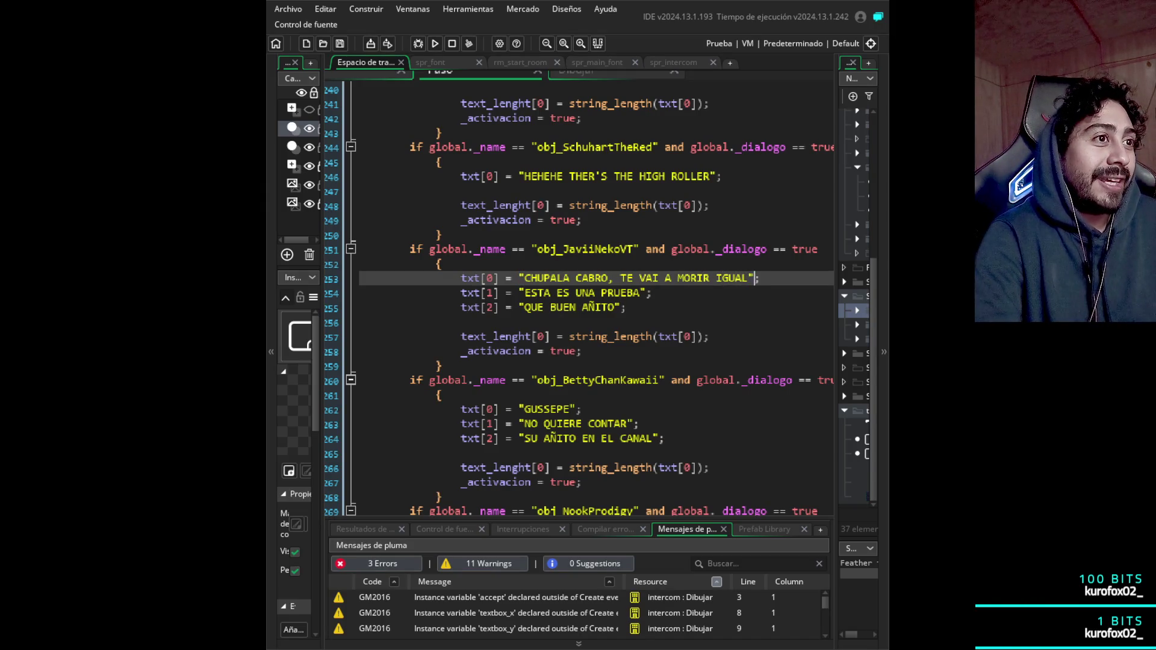
key(Down)
key(Left)
key(Left)
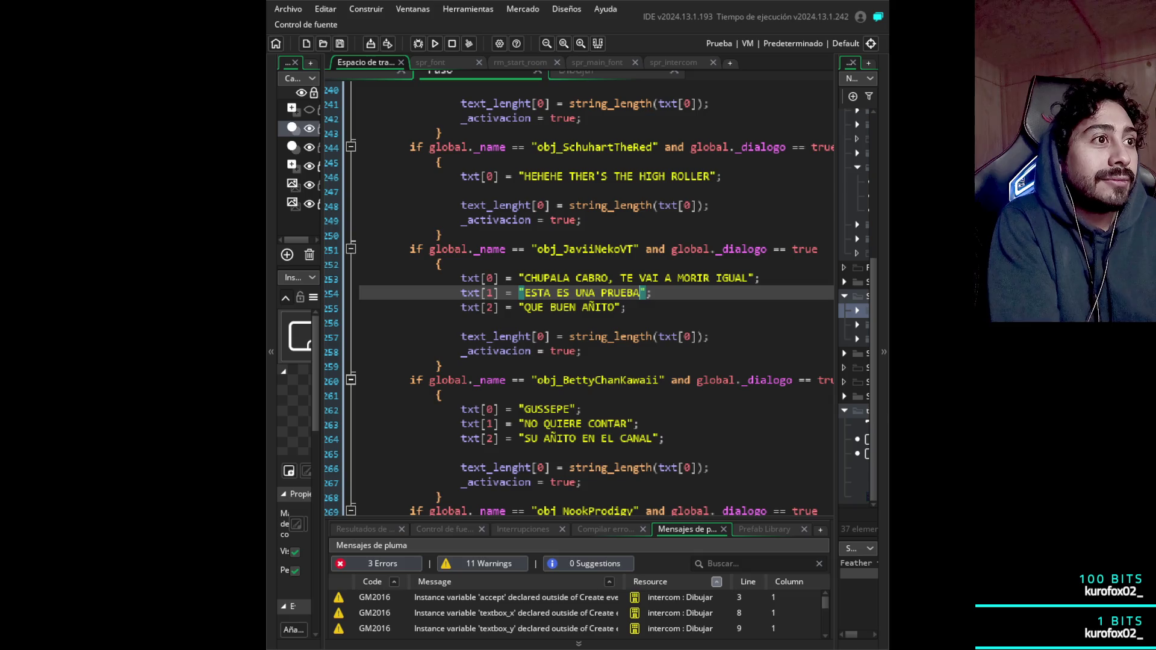
- Add exclamation marks so the line reads ¡TE VAI A MORIR IGUAL!
click(640, 277)
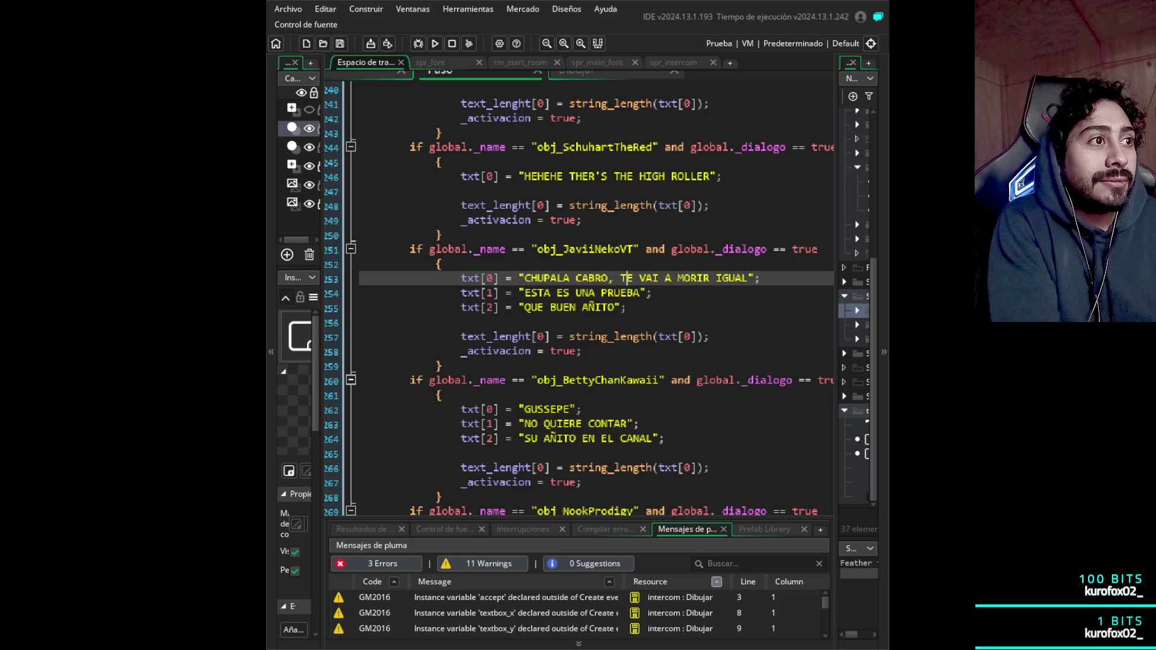
click(620, 278)
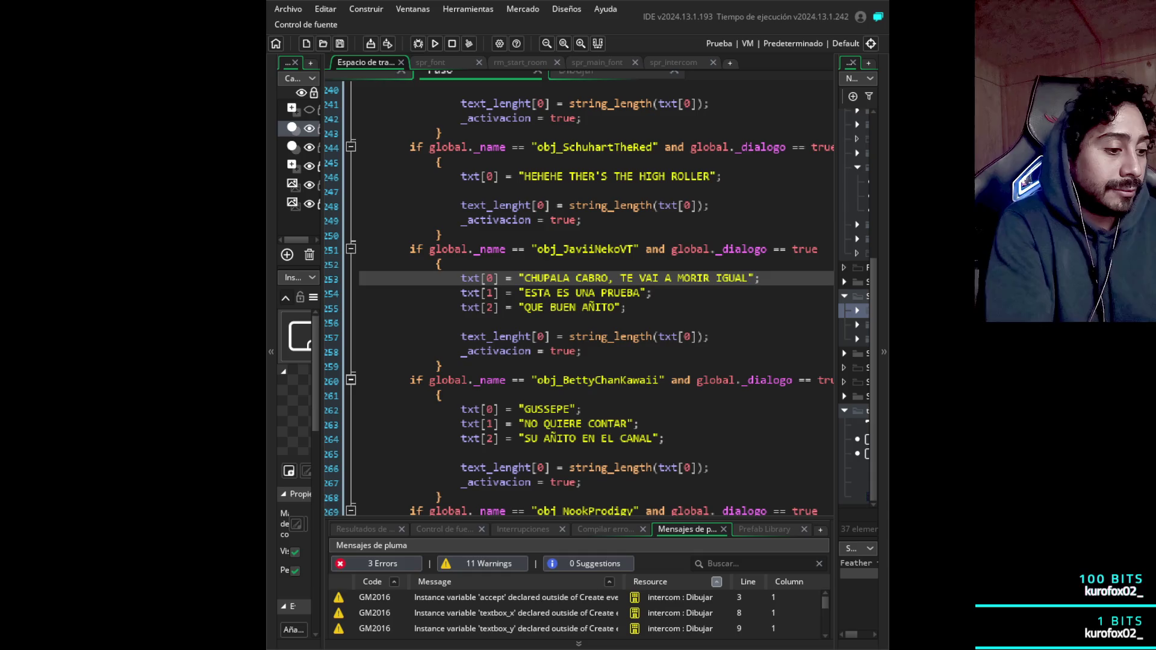
text(¡!)
key(Down)
key(Left)
key(Left)
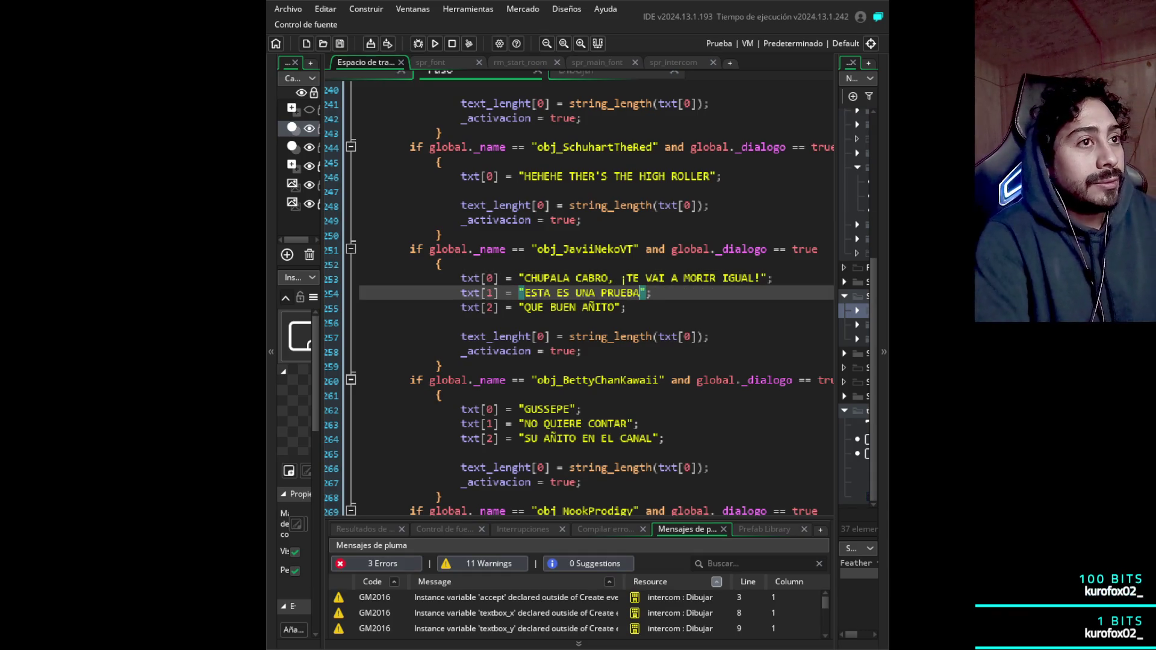
- Delete JaviiNekoVT's third line, QUE BUEN AÑITO
click(556, 293)
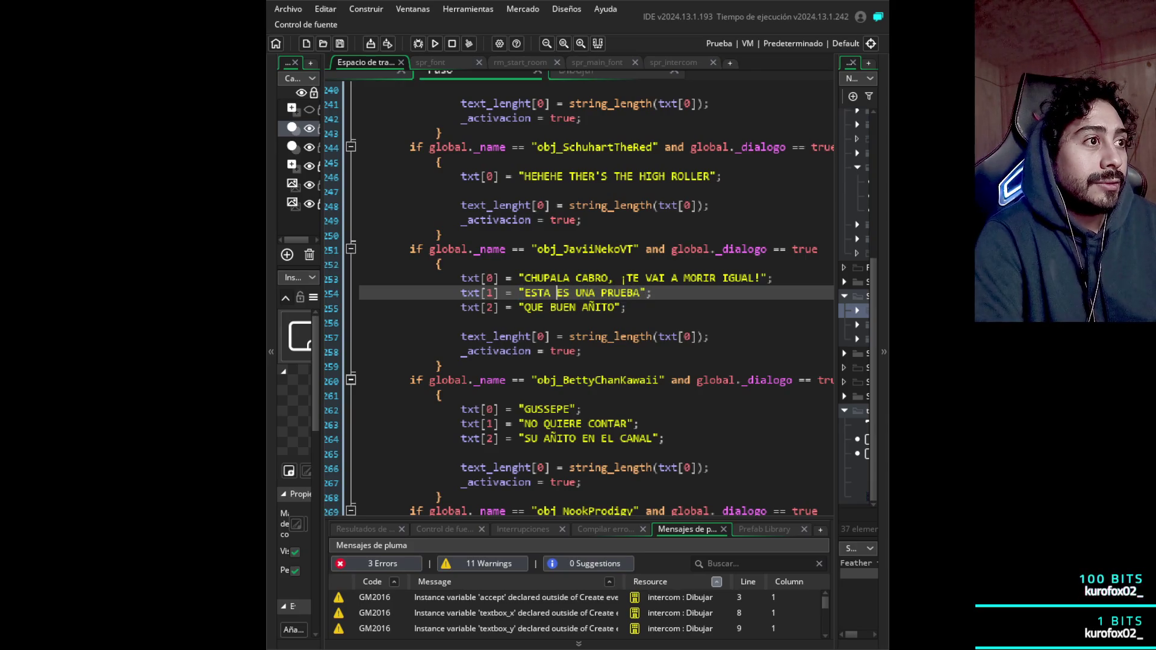
key(Down)
key(End)
key(shift+Home)
click(385, 307)
click(543, 308)
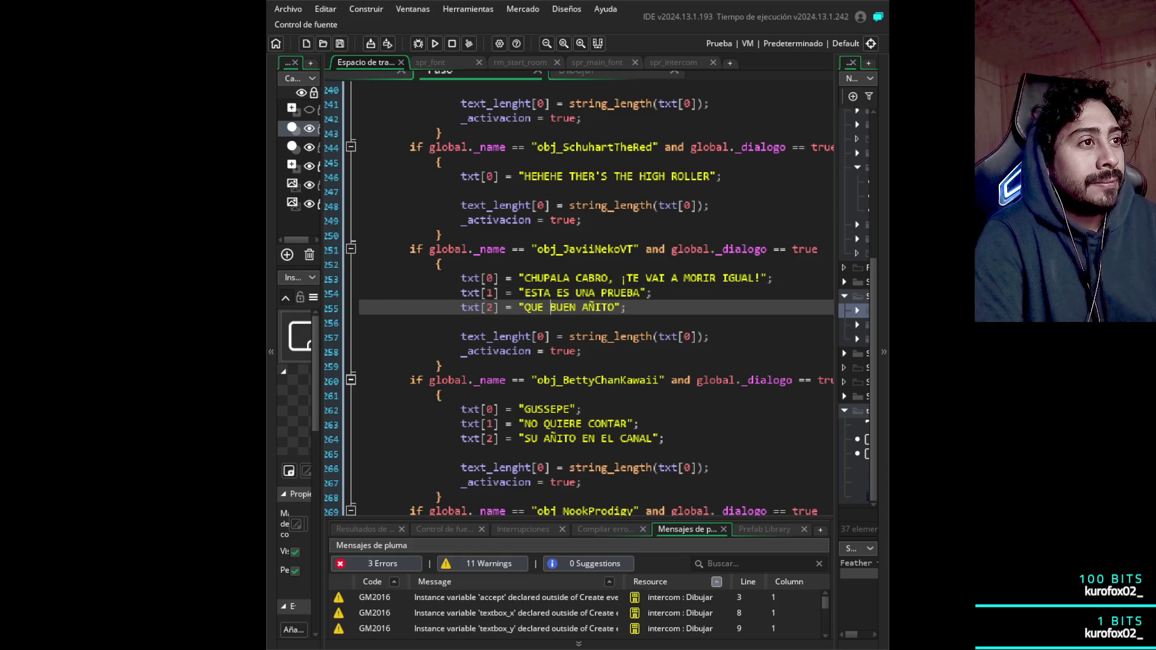
key(End)
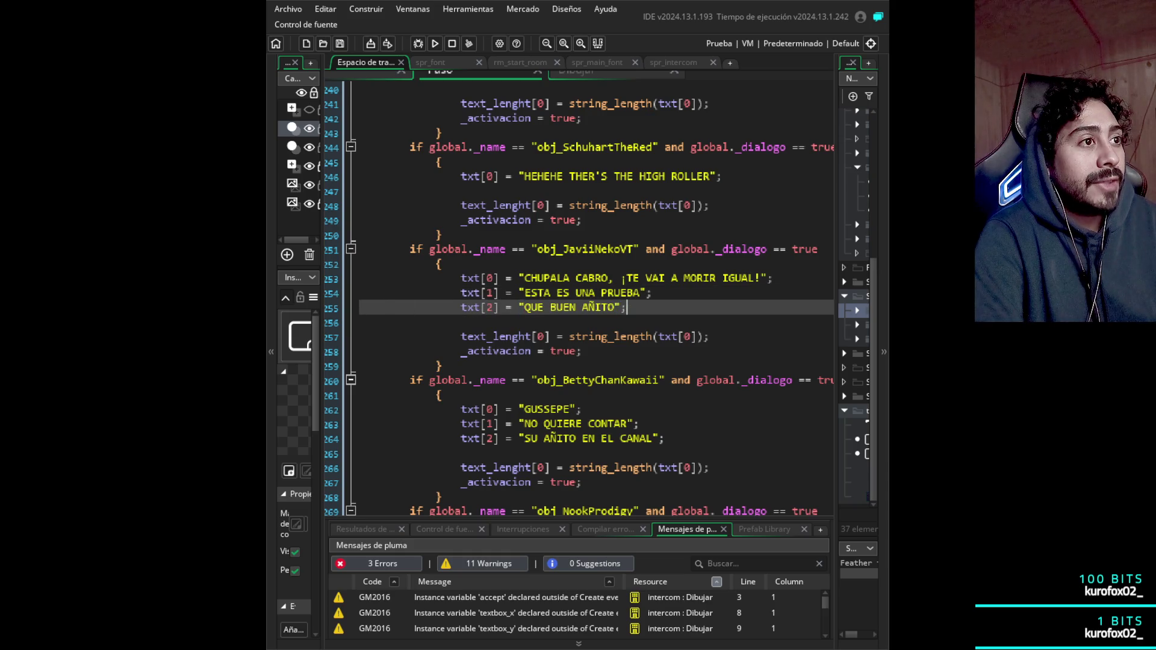
key(shift+Up)
key(shift+Home)
key(BackSpace)
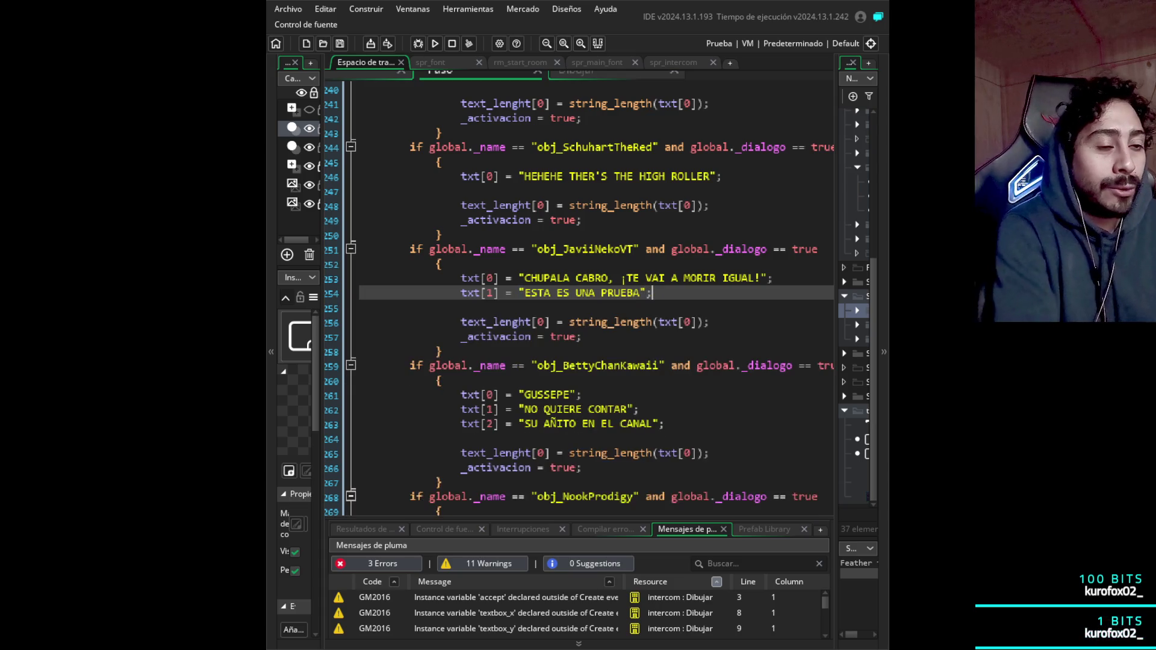
- Replace the second line's ESTA ES UNA PRUEBA with *SALE VOLANDO*
click(639, 293)
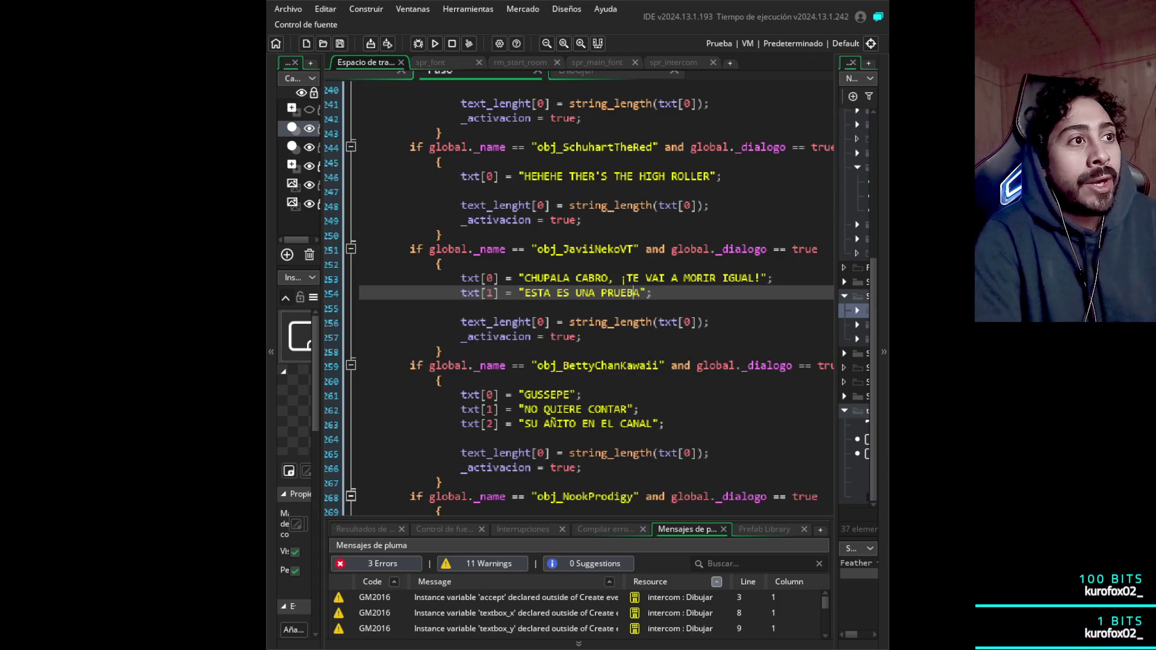
key(shift+Left)
key(shift+Left)
key(shift+Left)
key(shift+Left)
key(BackSpace)
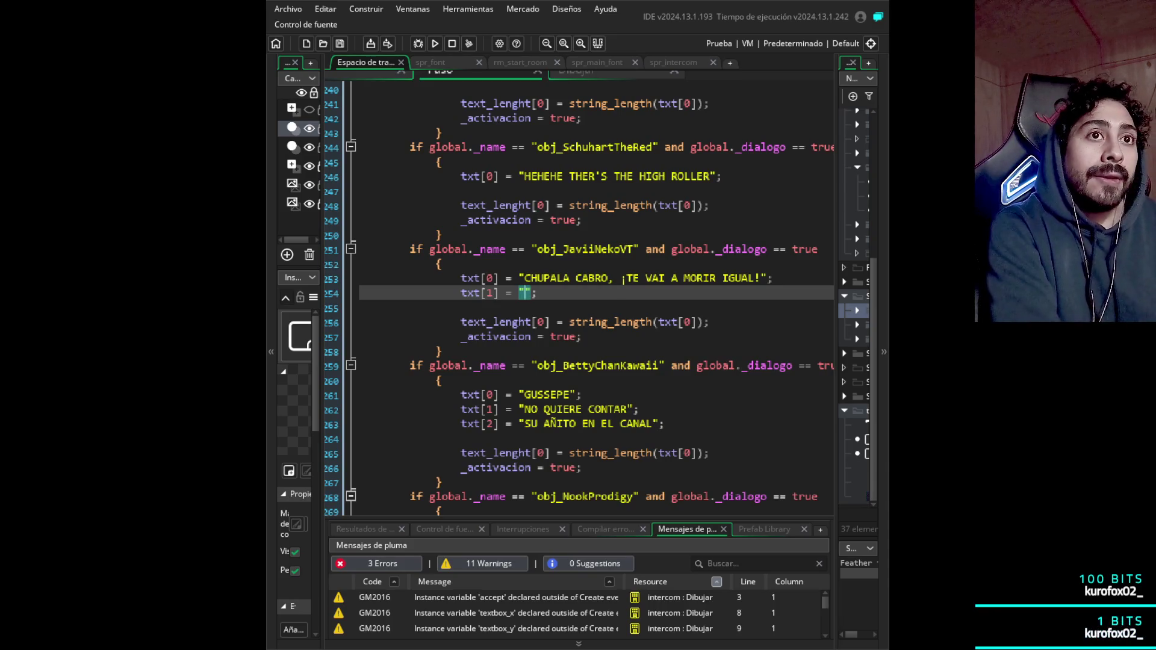
text(SALE VOLANDO)
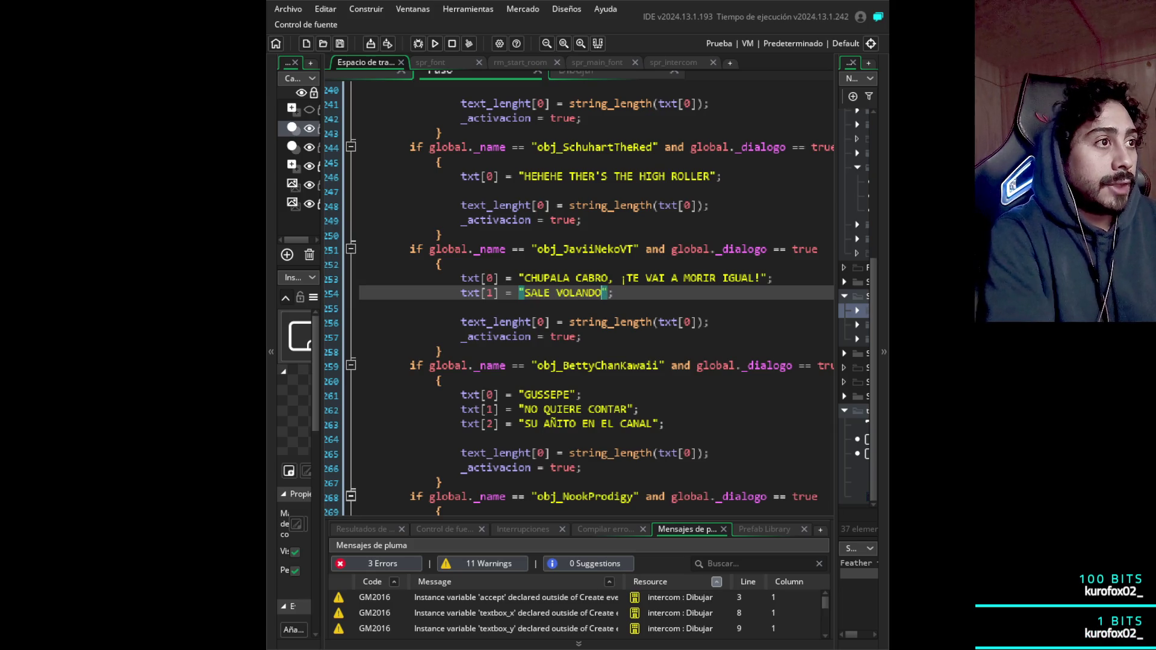
click(550, 293)
text(*)
click(613, 292)
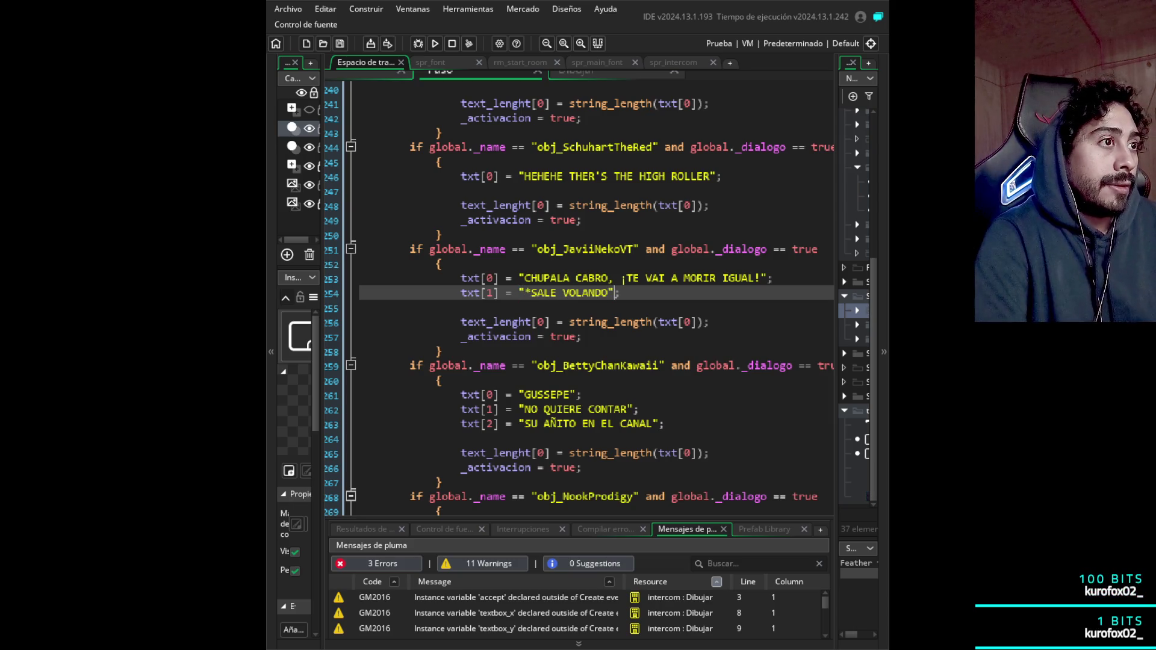
text(*)
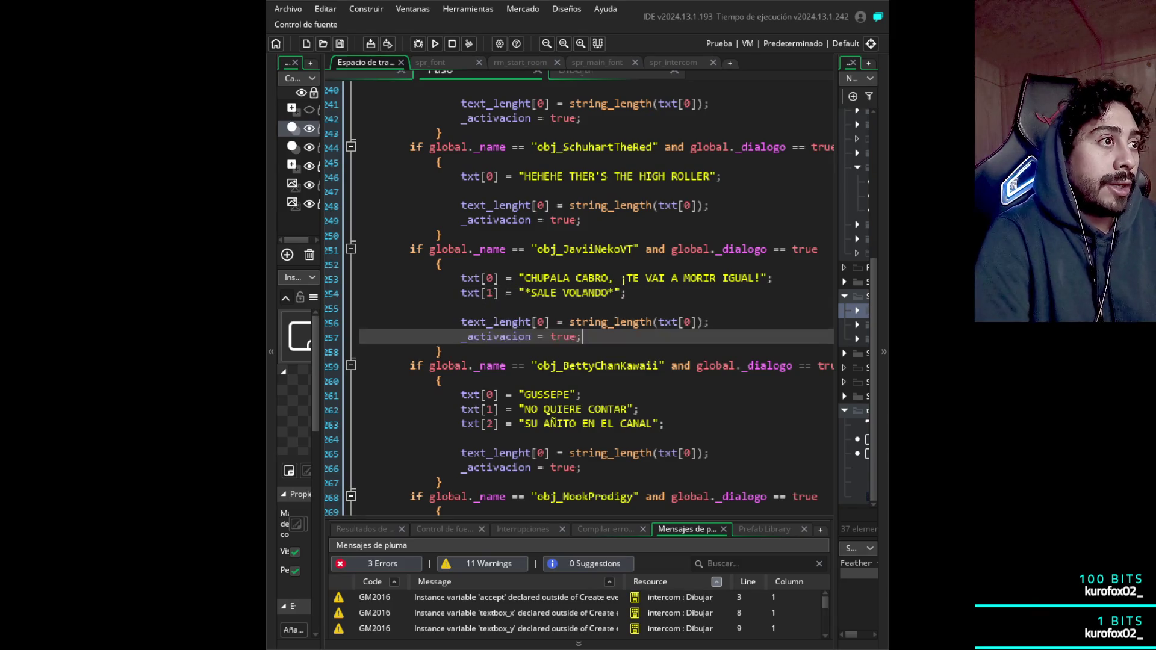
click(360, 191)
key(Up)
key(Up)
key(Up)
key(Down)
key(Down)
key(Down)
key(Down)
key(Up)
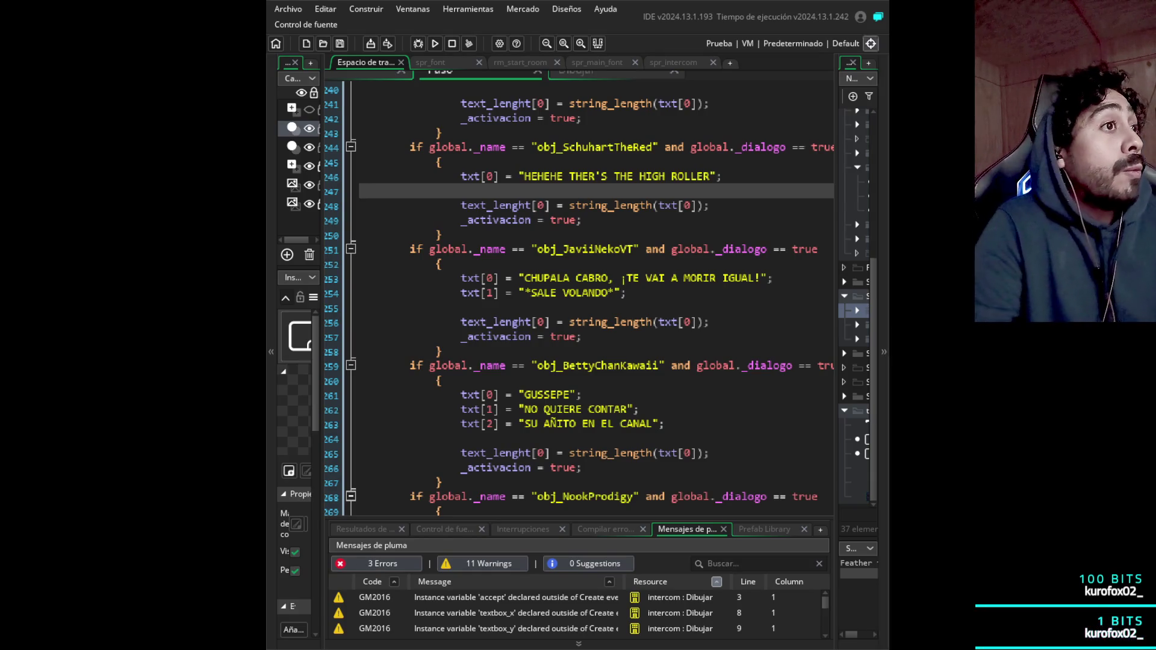
click(627, 293)
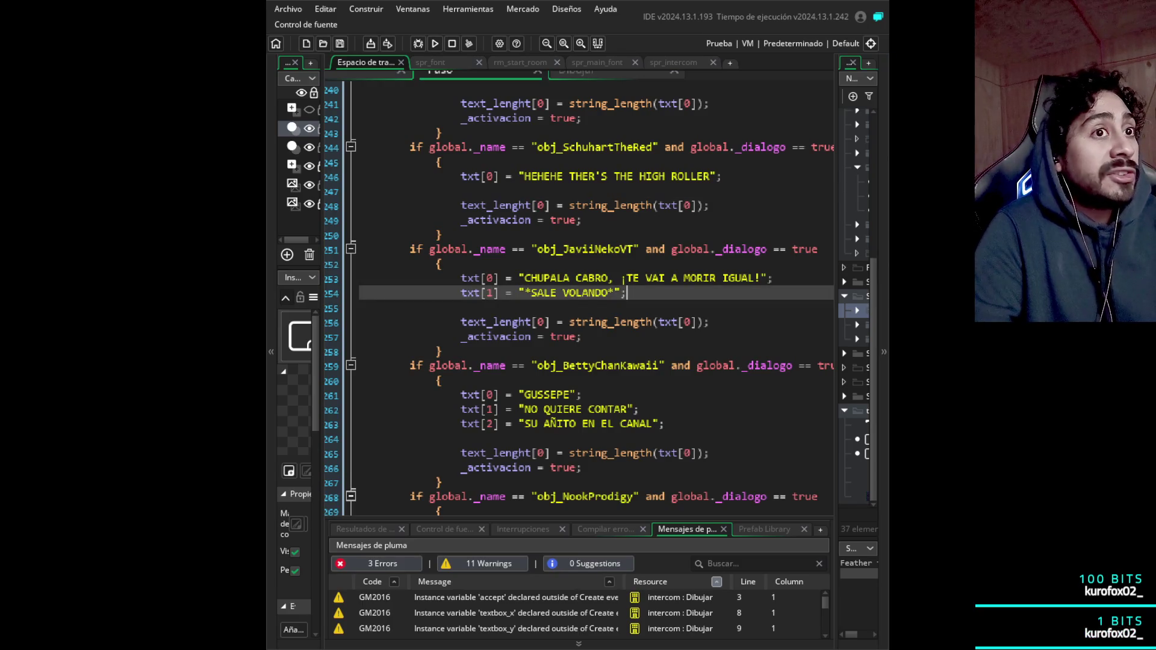
click(360, 308)
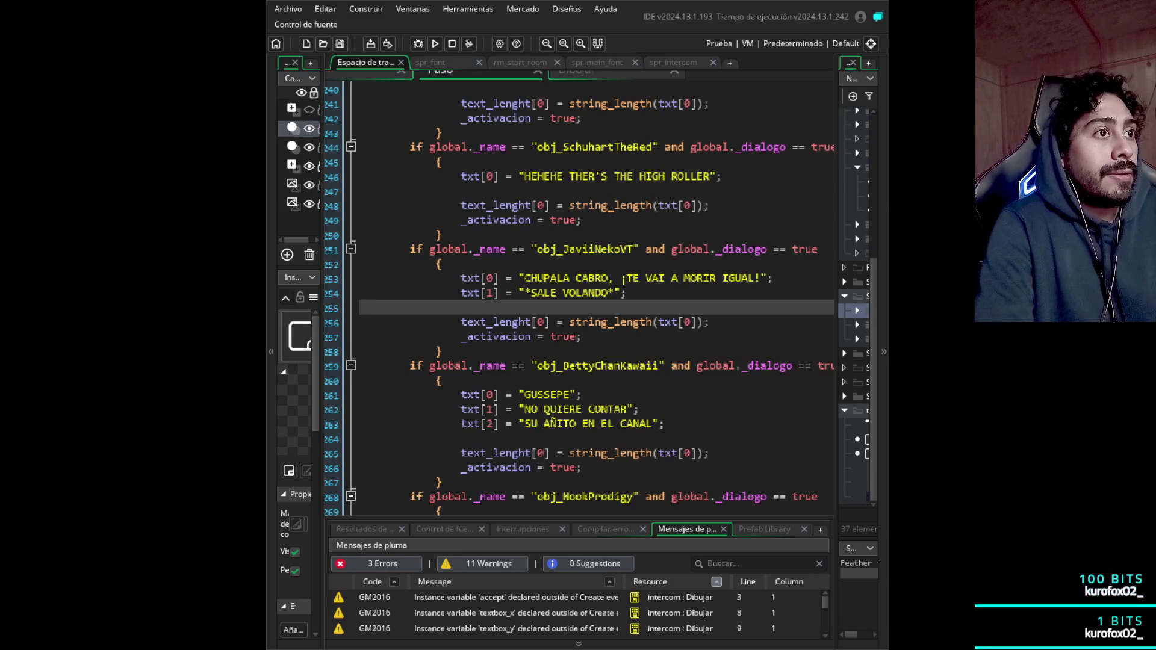
click(360, 293)
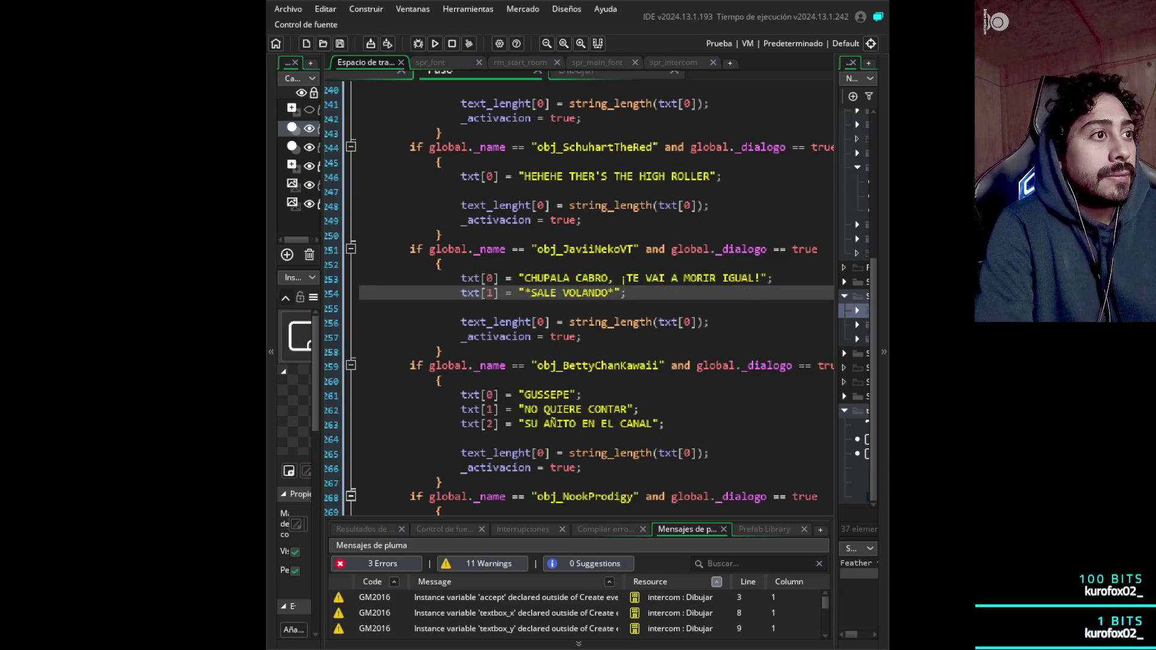
click(360, 307)
key(Down)
key(Down)
key(Down)
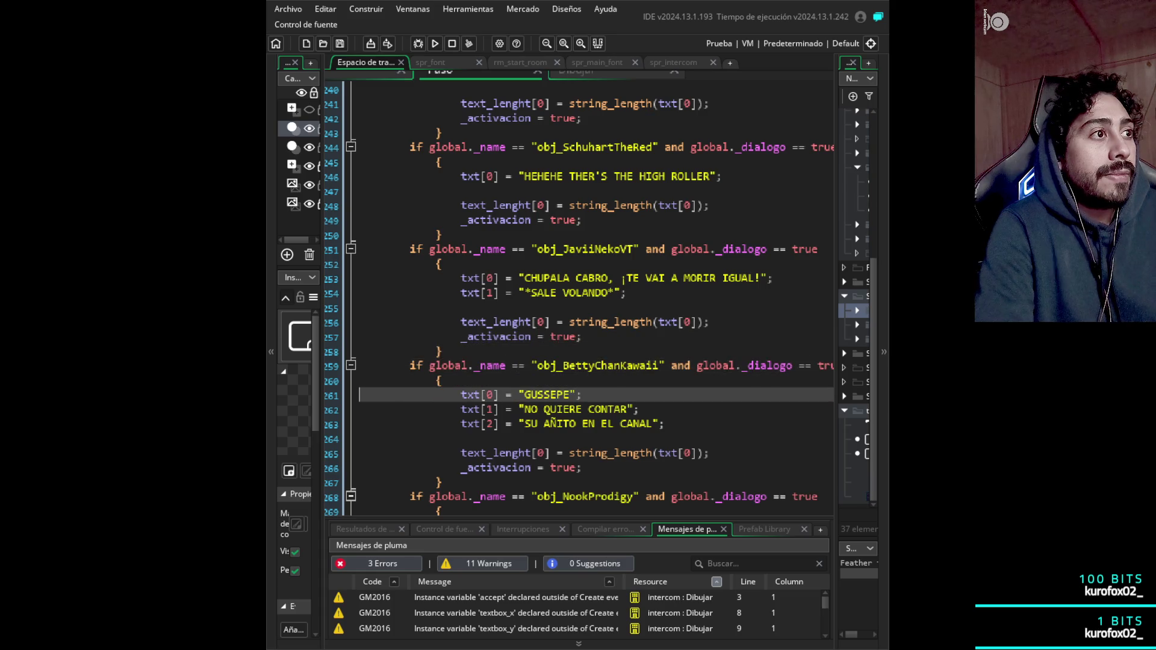
key(Up)
key(Up)
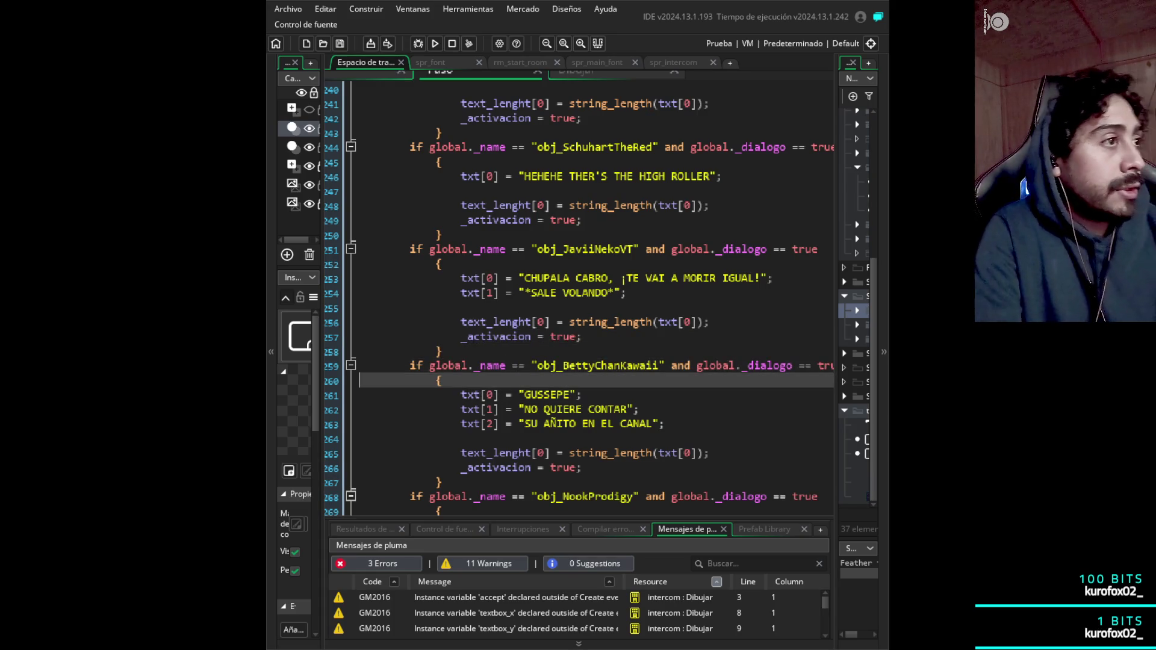
key(Up)
key(Up)
key(Up)
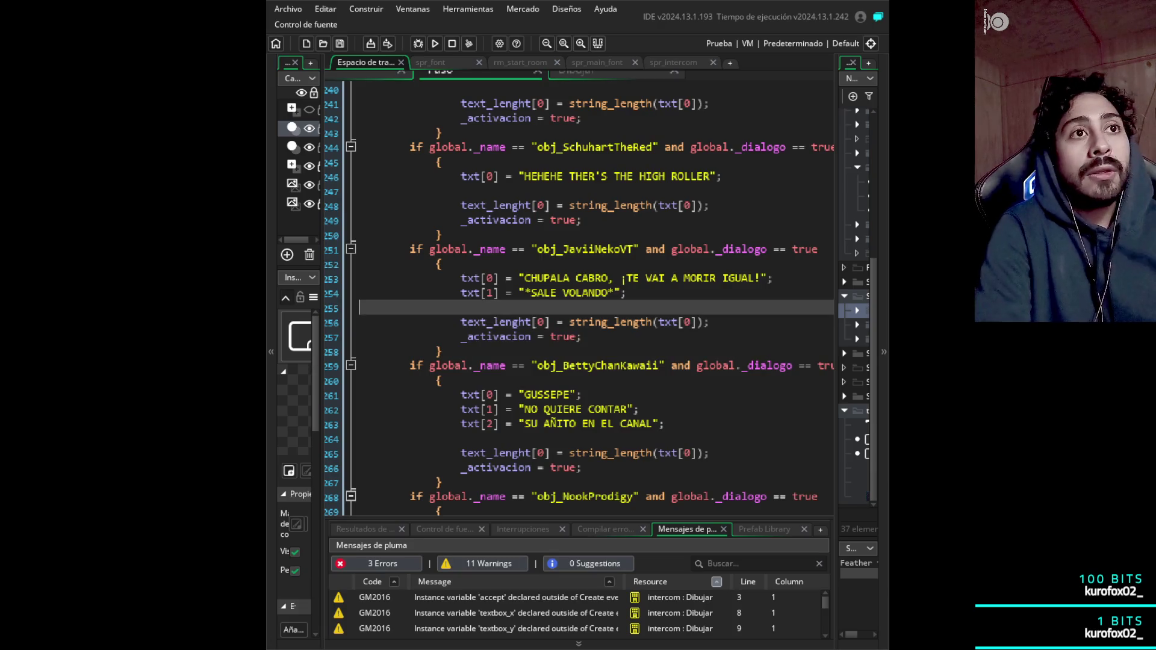
key(Down)
key(Down)
key(Down)
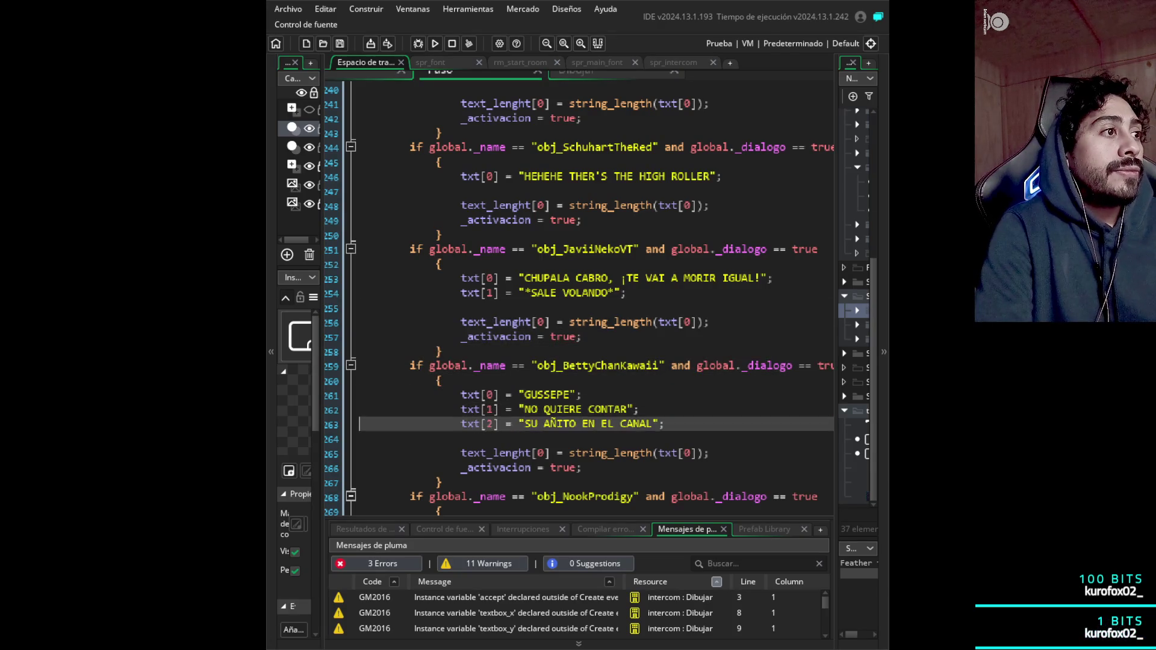
key(Down)
key(Down)
key(Down)
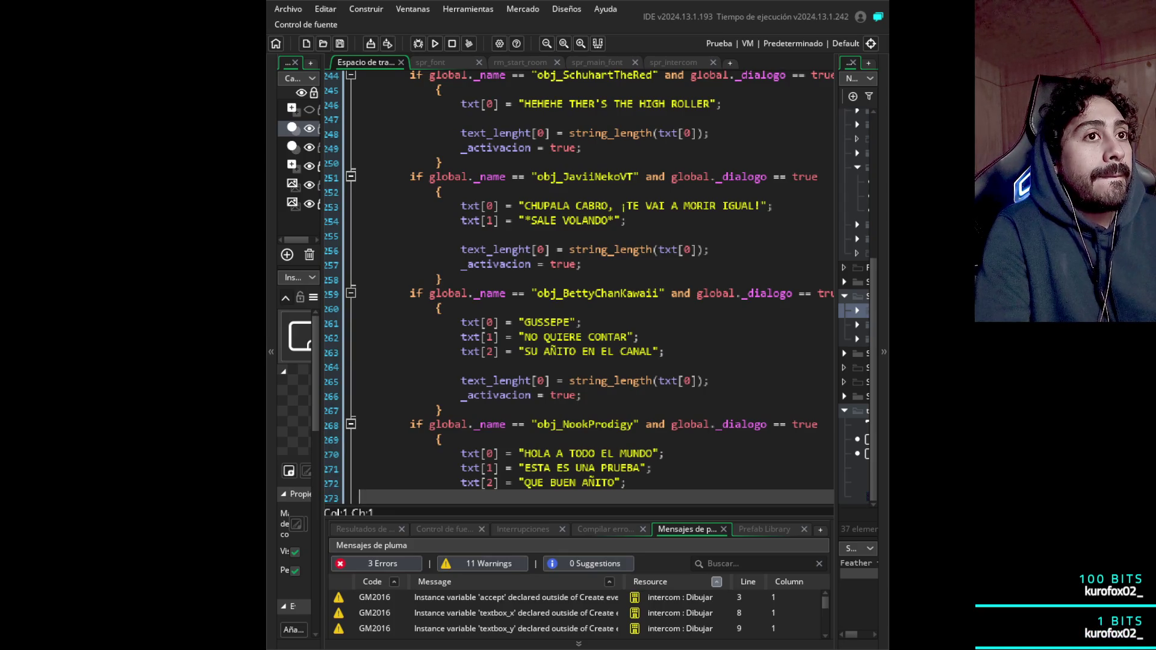
key(Up)
key(Up)
key(Up)
key(Up)
key(Up)
key(Up)
key(Down)
key(Down)
key(Down)
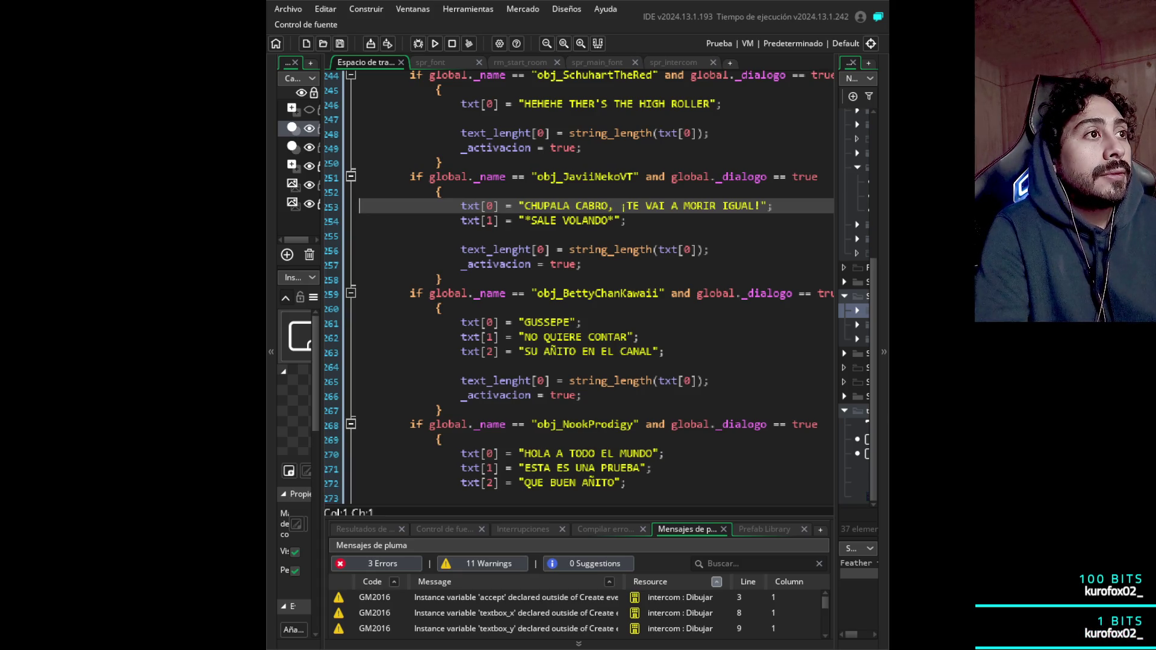
key(Up)
key(Up)
key(Up)
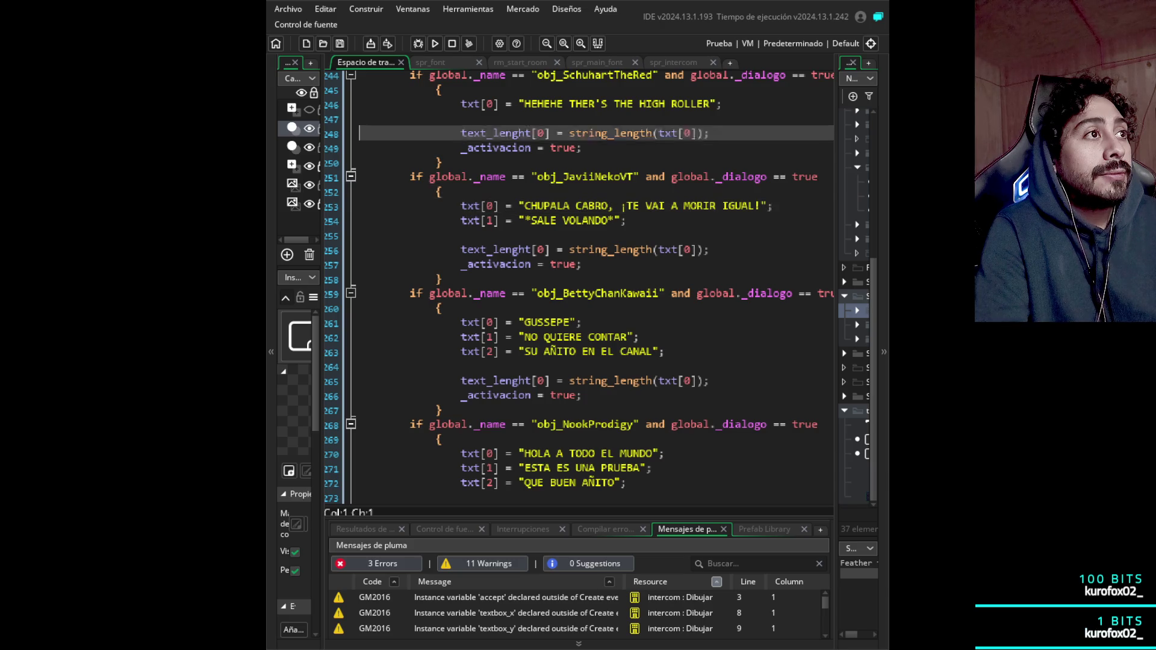
key(Up)
key(Up)
key(Up)
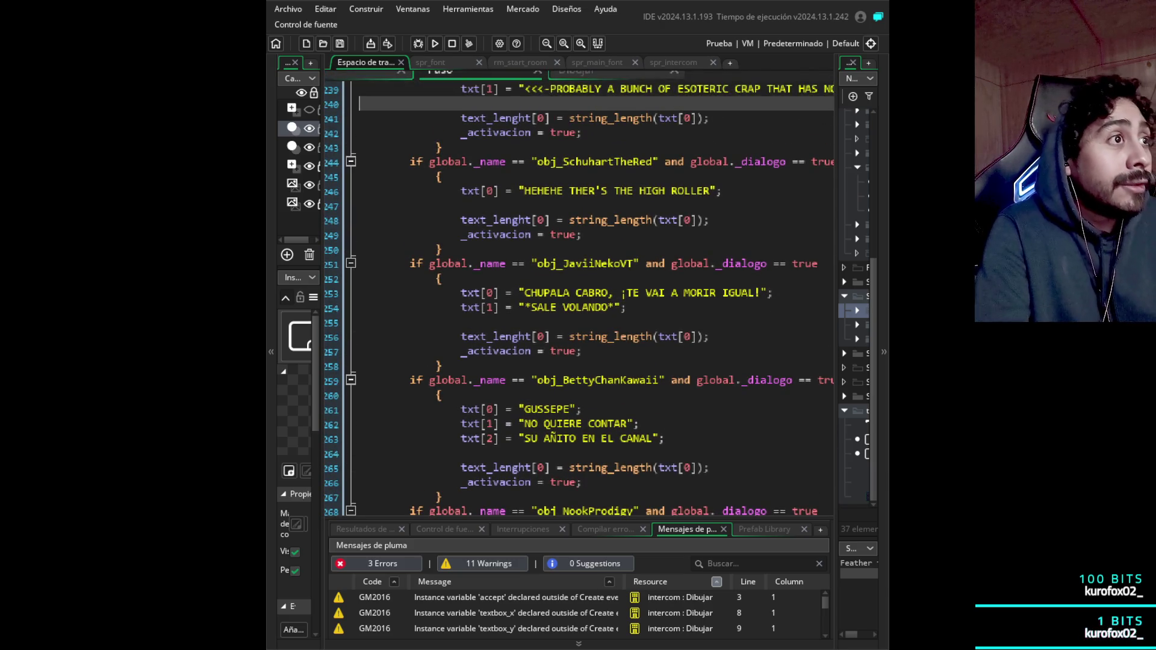
key(Down)
key(Down)
key(Down)
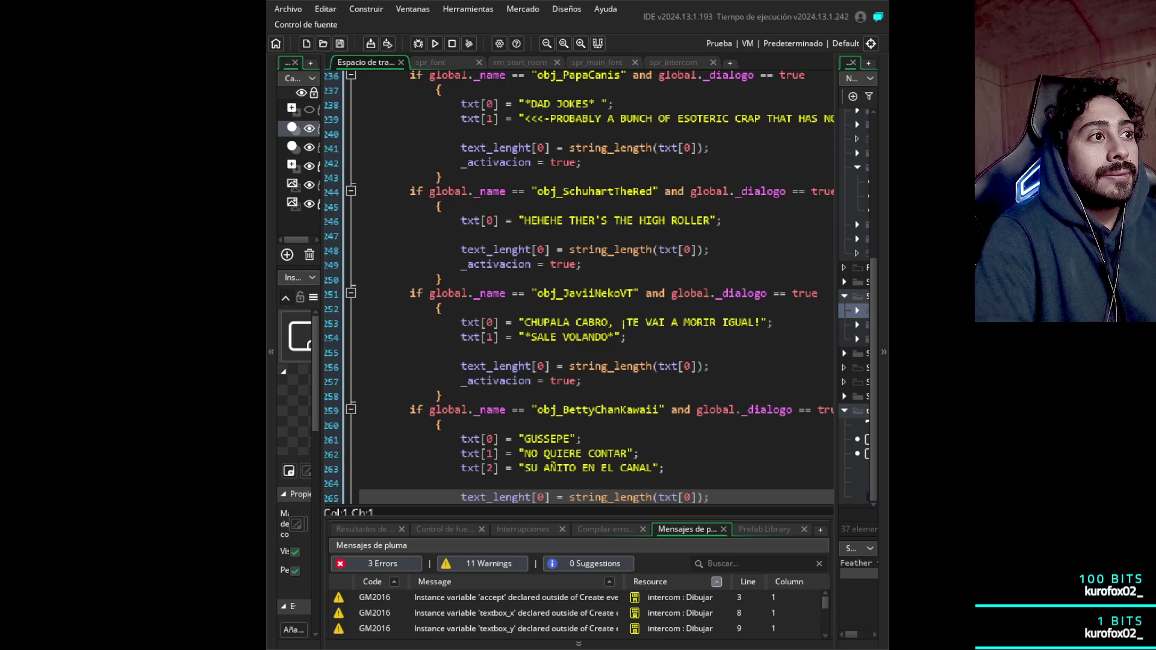
scroll(578, 288, up, 2)
scroll(578, 288, up, 2)
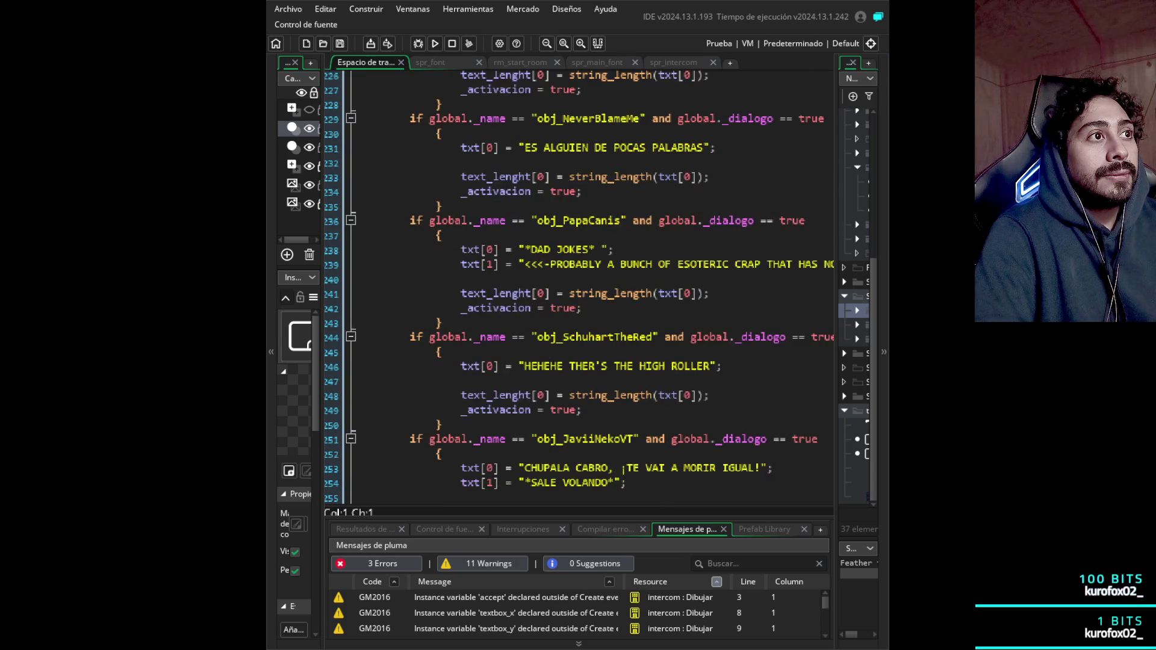
scroll(578, 288, down, 1)
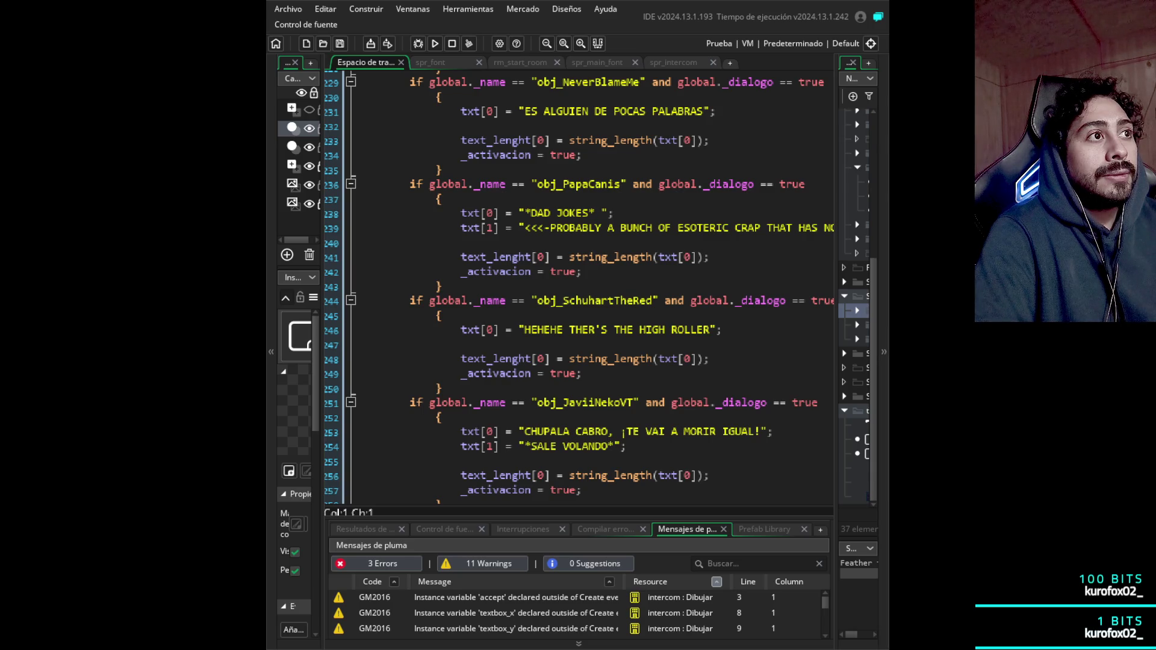
scroll(579, 288, down, 1)
scroll(579, 287, down, 2)
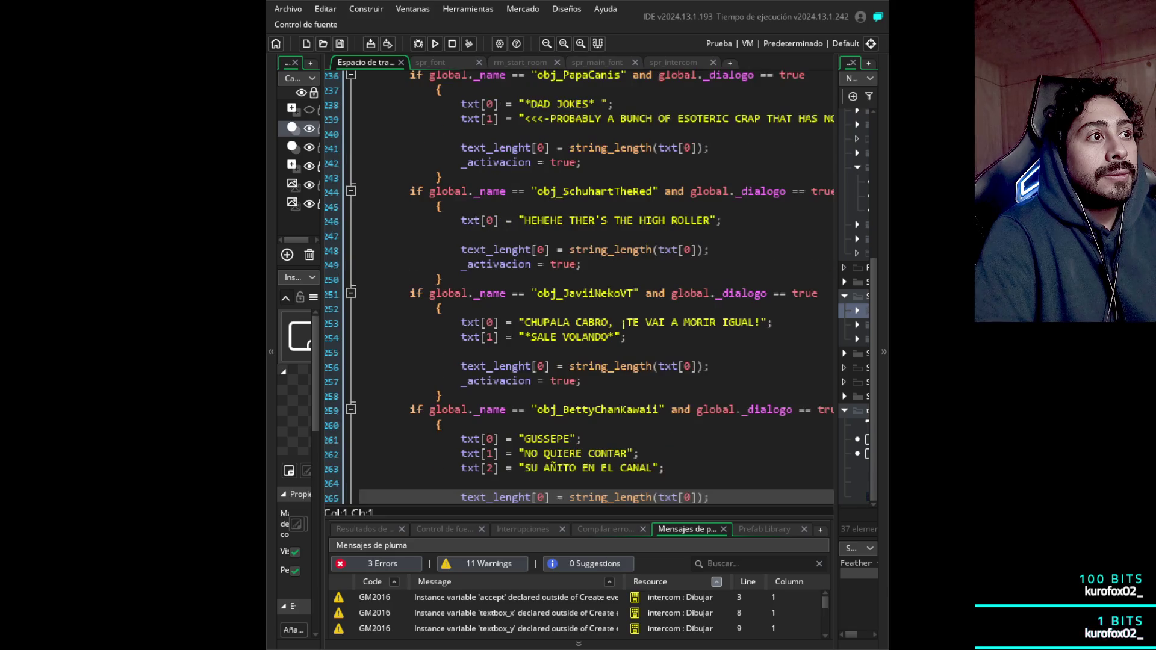
scroll(578, 288, down, 3)
scroll(579, 288, down, 2)
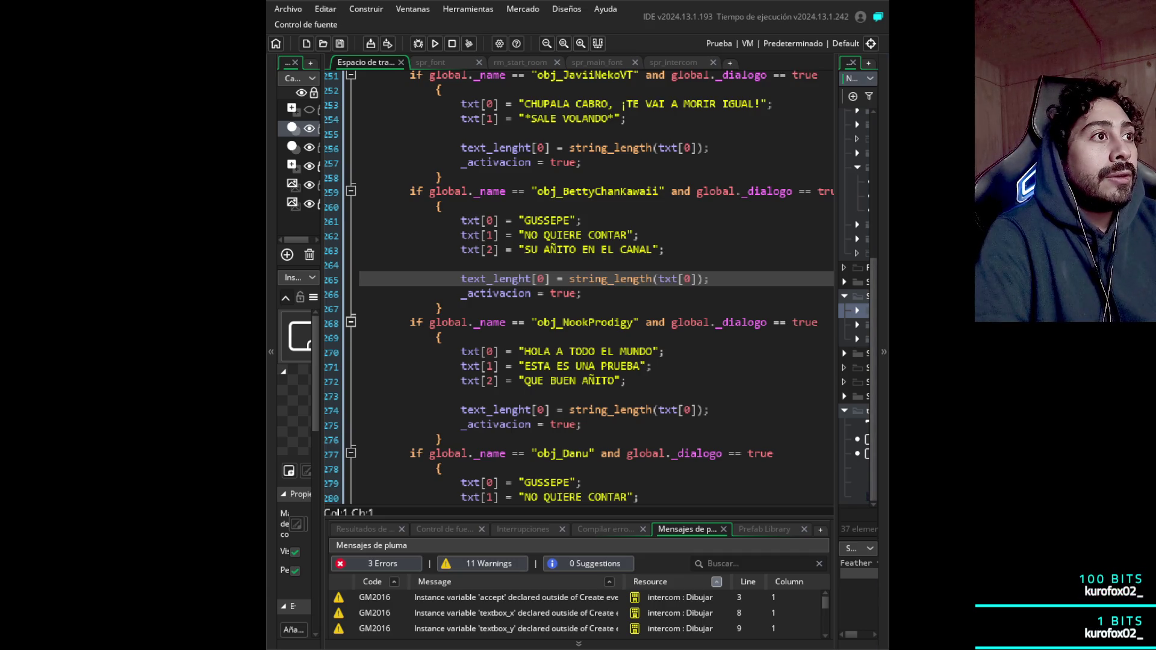
scroll(580, 288, down, 2)
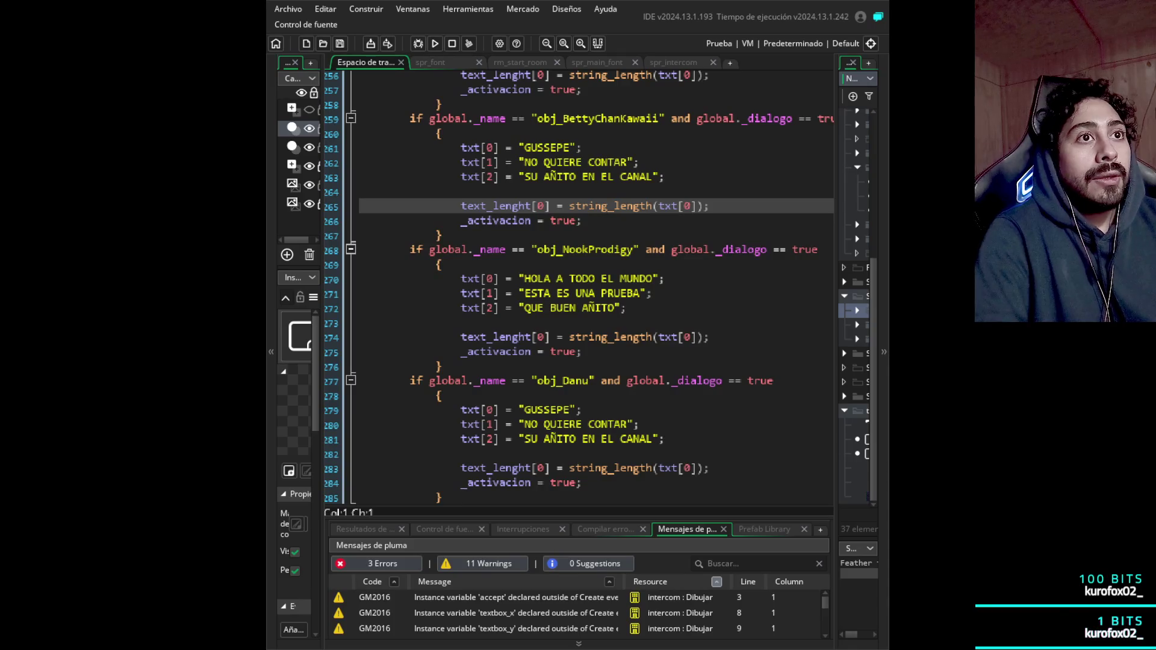
scroll(579, 287, up, 2)
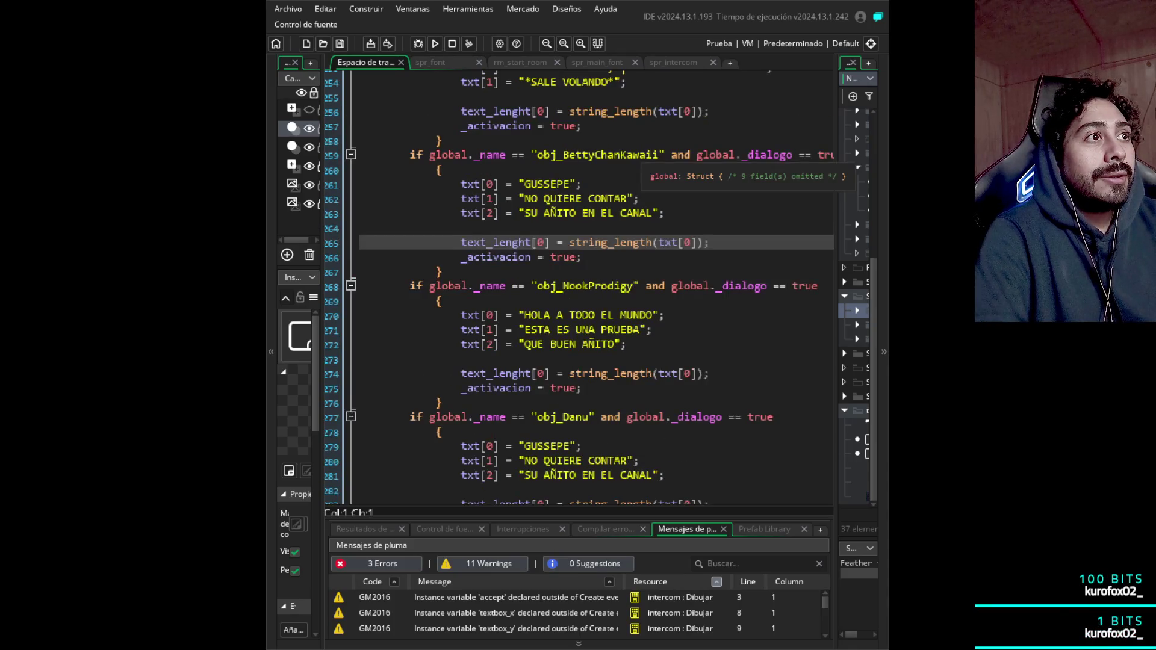
scroll(579, 287, down, 1)
scroll(579, 287, up, 1)
scroll(579, 288, down, 1)
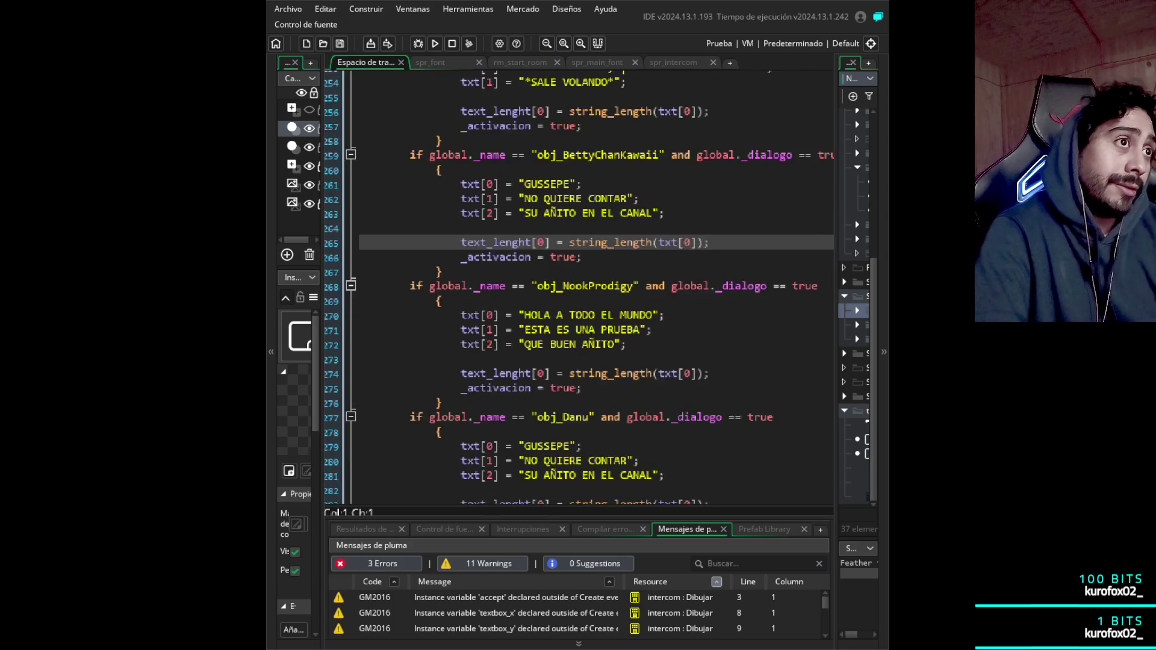
scroll(578, 287, down, 1)
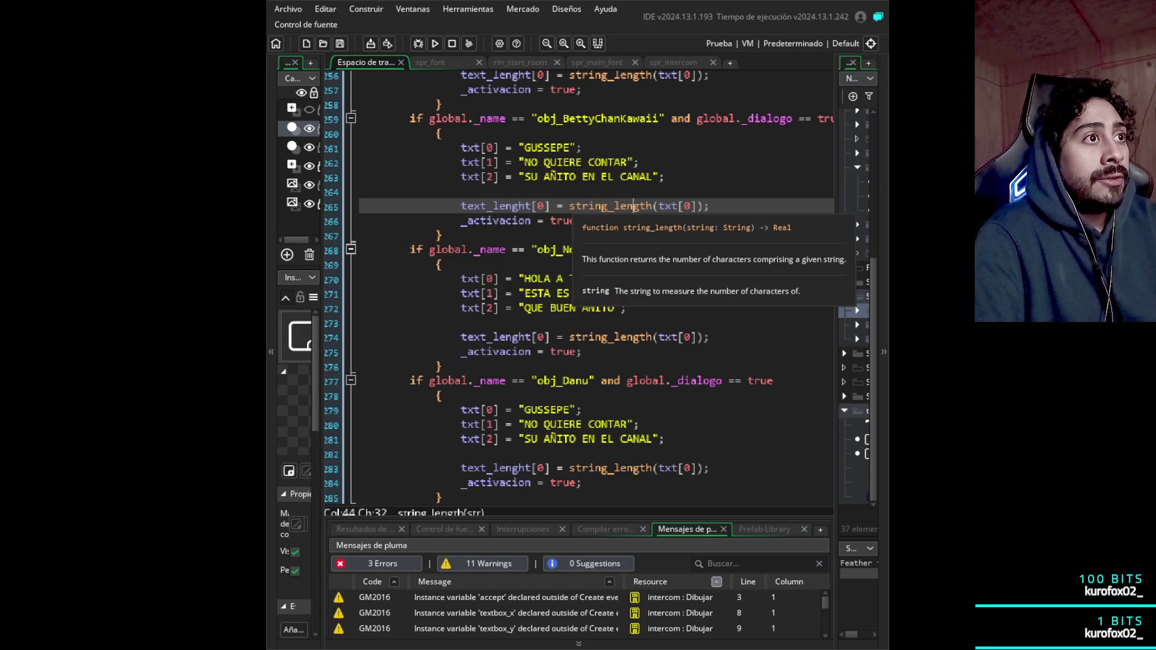
click(582, 147)
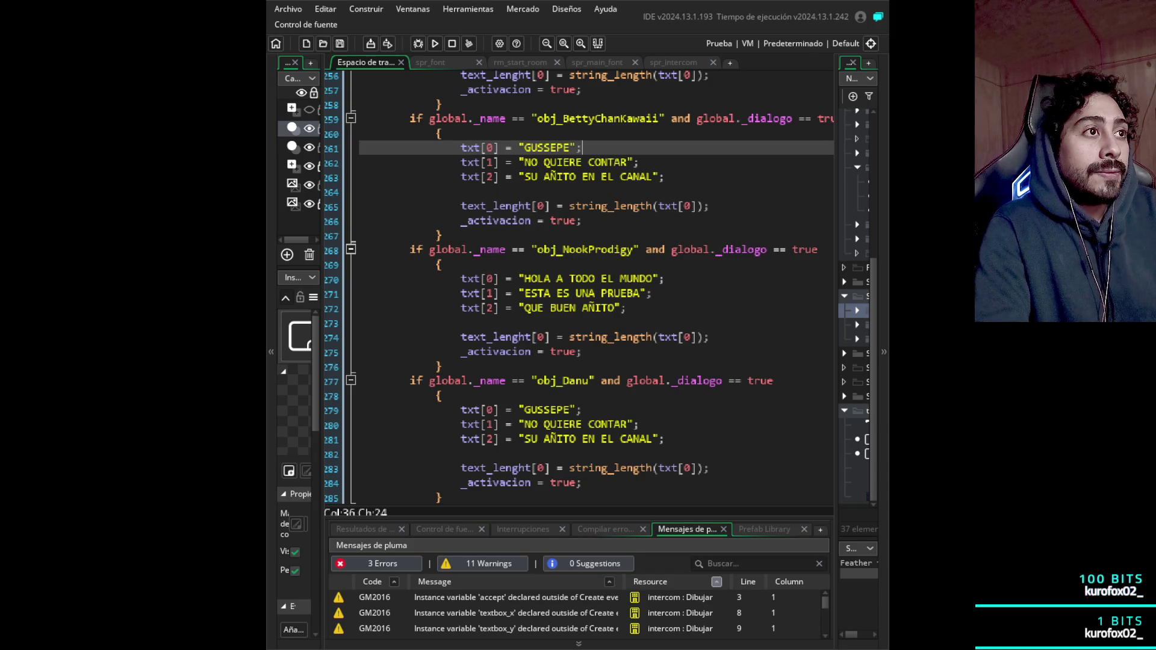
- Delete BettyChanKawaii's second and third dialogue lines (262–263)
key(Down)
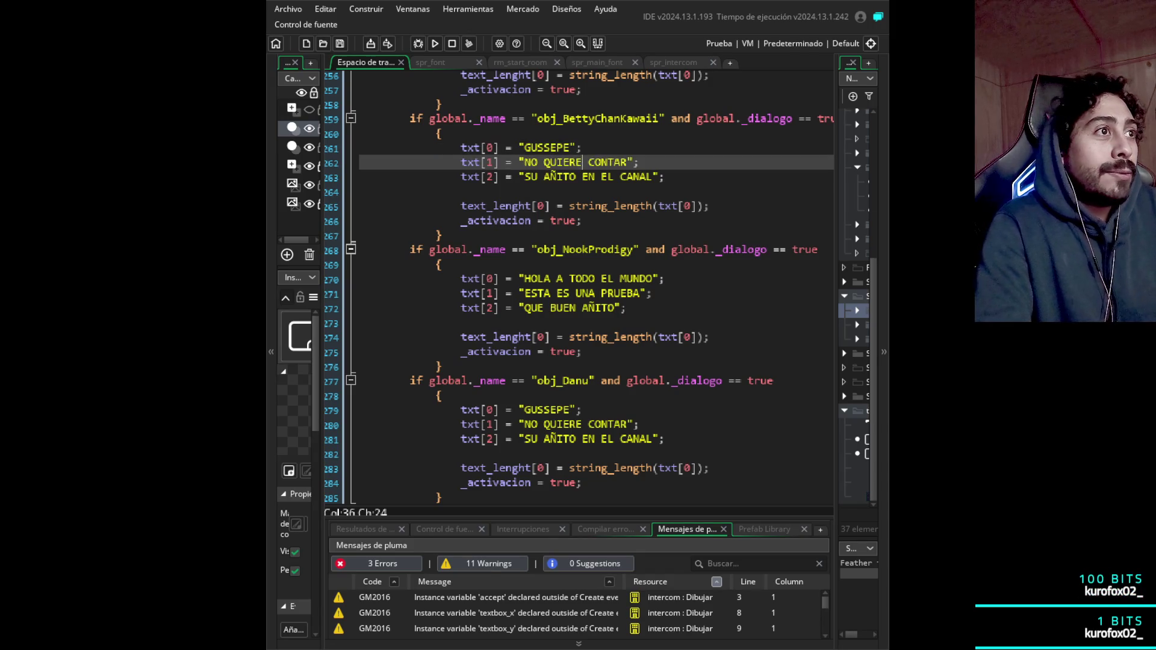
key(Down)
key(Home)
key(Down)
key(Down)
key(Up)
key(Up)
key(End)
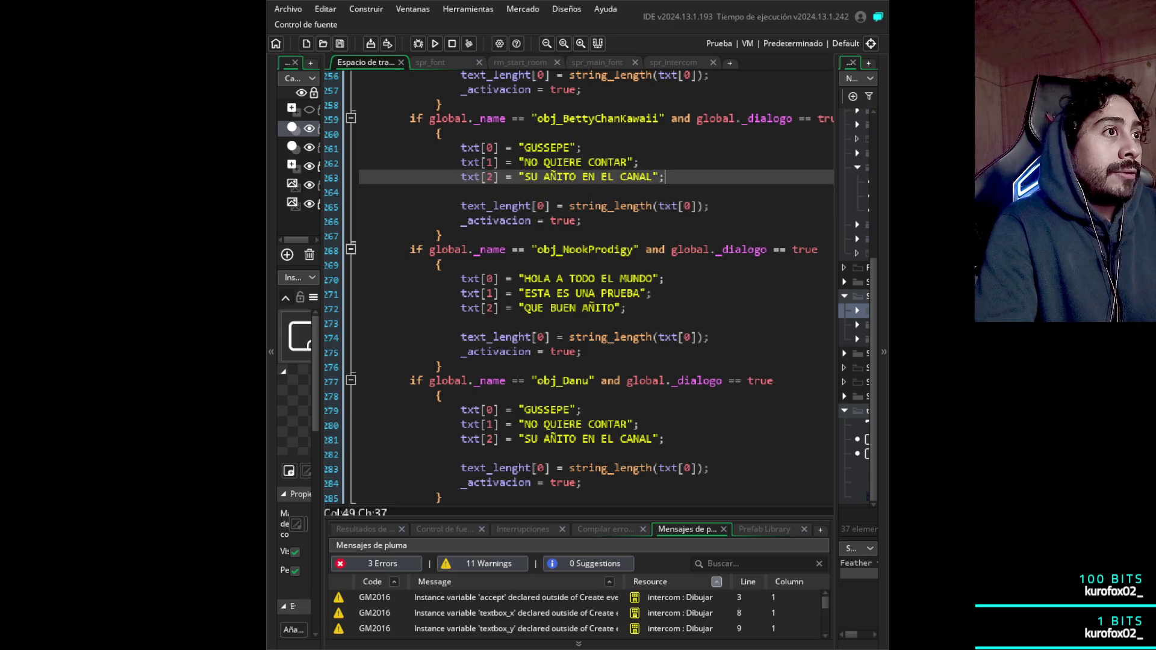
key(shift+Up)
key(shift+Up)
key(Delete)
- Replace GUSSEPE on the remaining line with ¡¡¡DALE CON TODO!!!
key(Left)
key(Left)
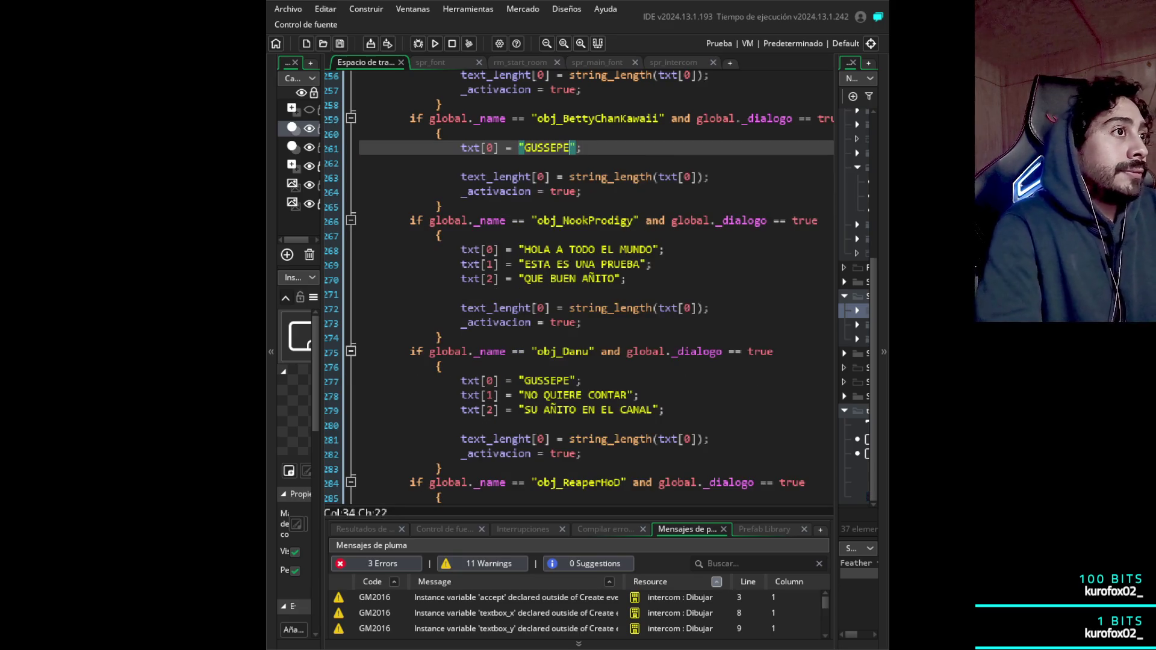
key(shift+Left)
key(shift+Left)
key(shift+Left)
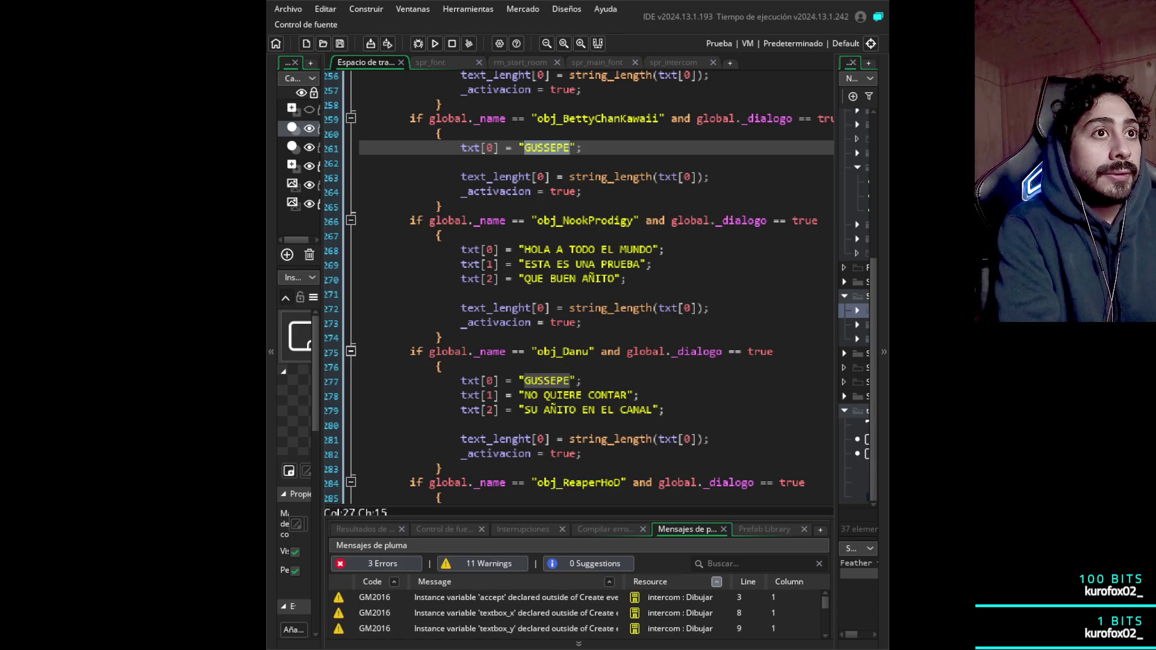
text(d)
key(BackSpace)
text(DALE CON T)
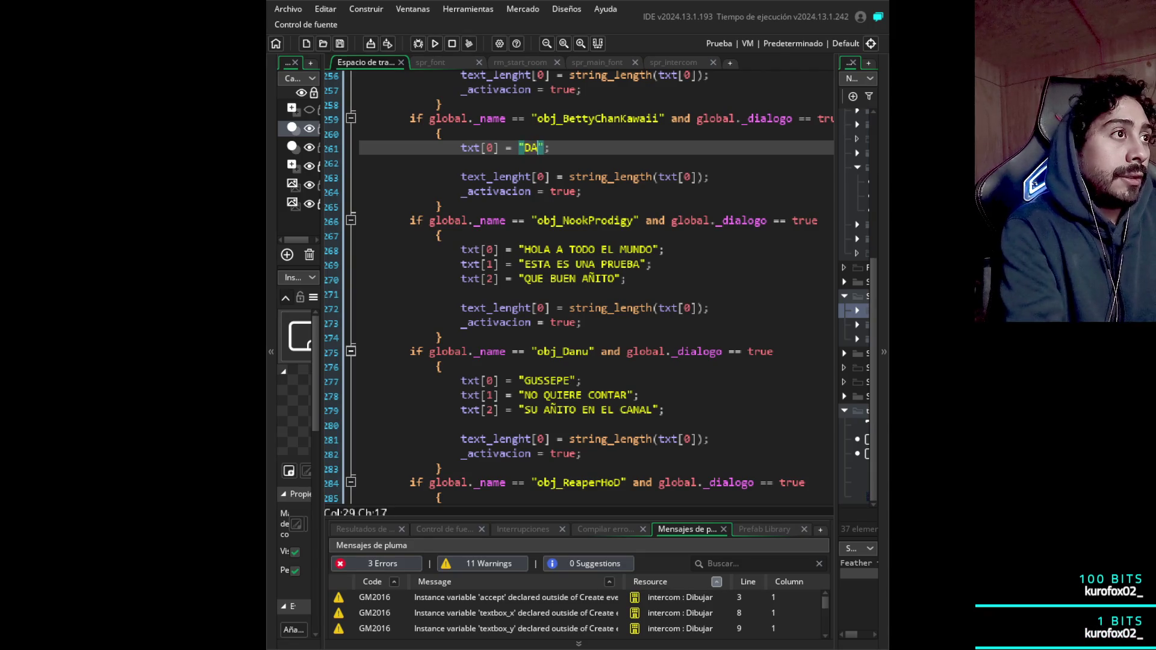
text(ODO!)
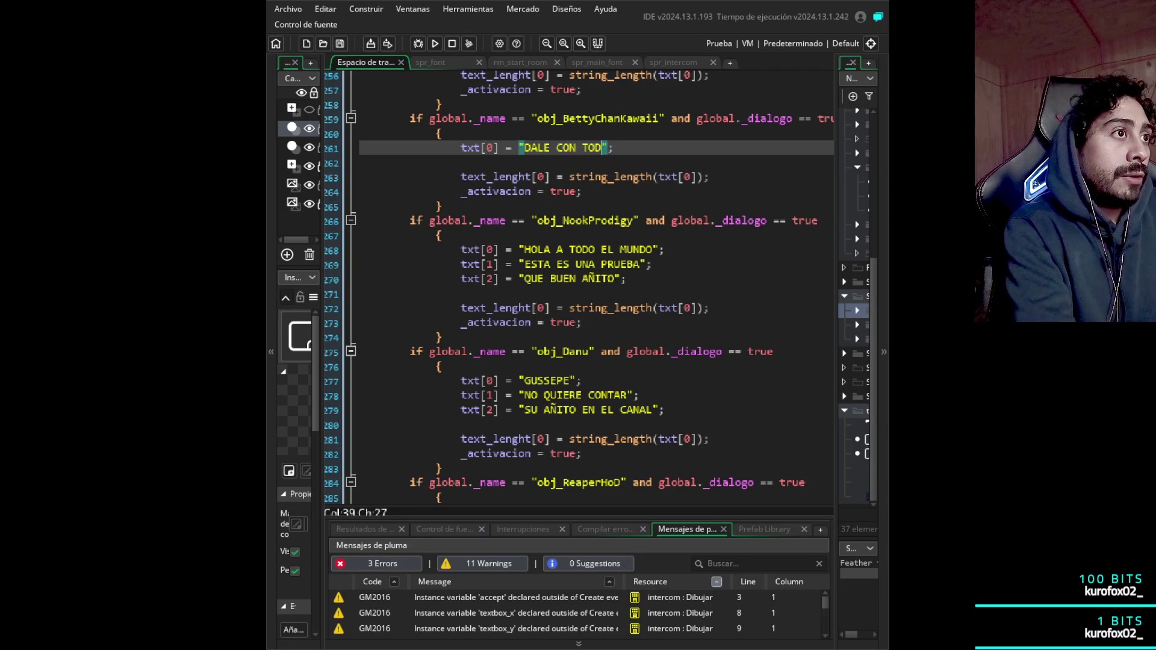
key(Left)
key(Left)
key(Left)
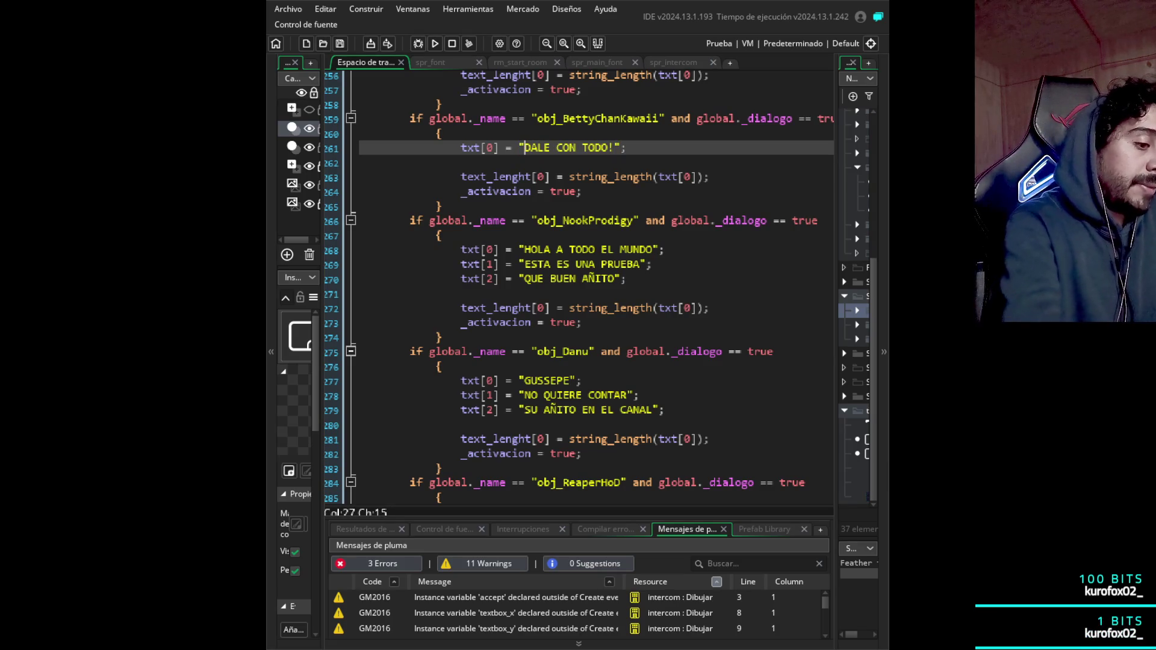
text(¡¡¡)
key(Right)
key(Right)
key(Right)
text(!!)
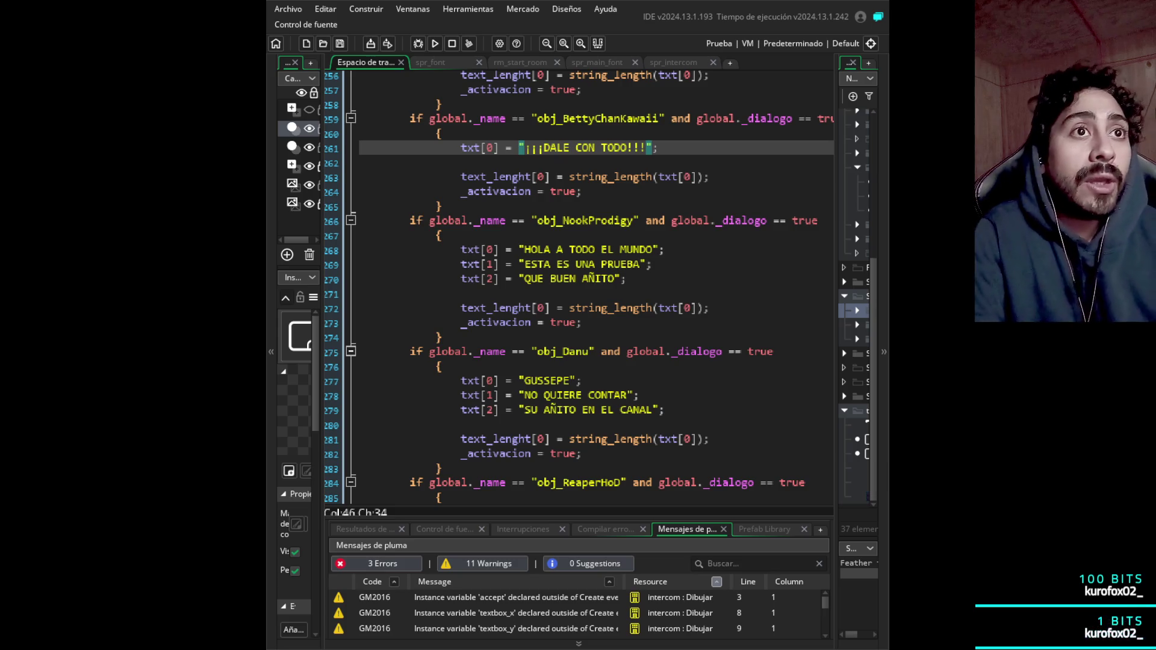
scroll(578, 289, down, 1)
scroll(578, 289, down, 2)
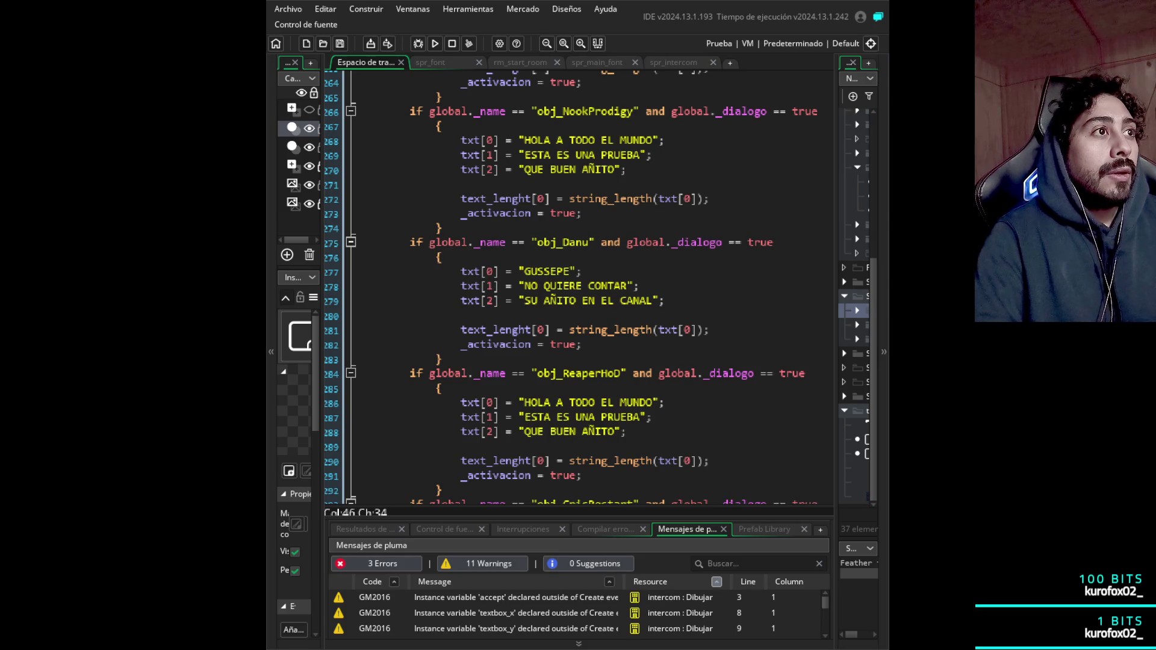
- Delete NookProdigy's second and third lines and clear the HOLA A TODO EL MUNDO text
key(Down)
key(Down)
key(shift+Up)
key(shift+Home)
key(BackSpace)
key(BackSpace)
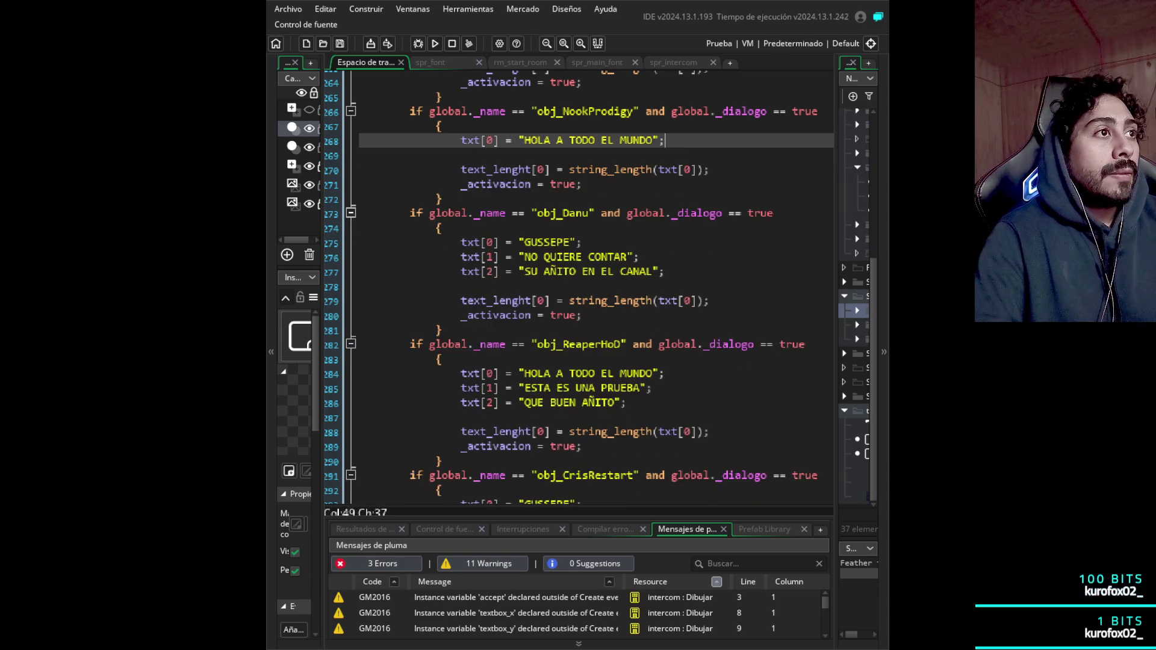
key(shift+End)
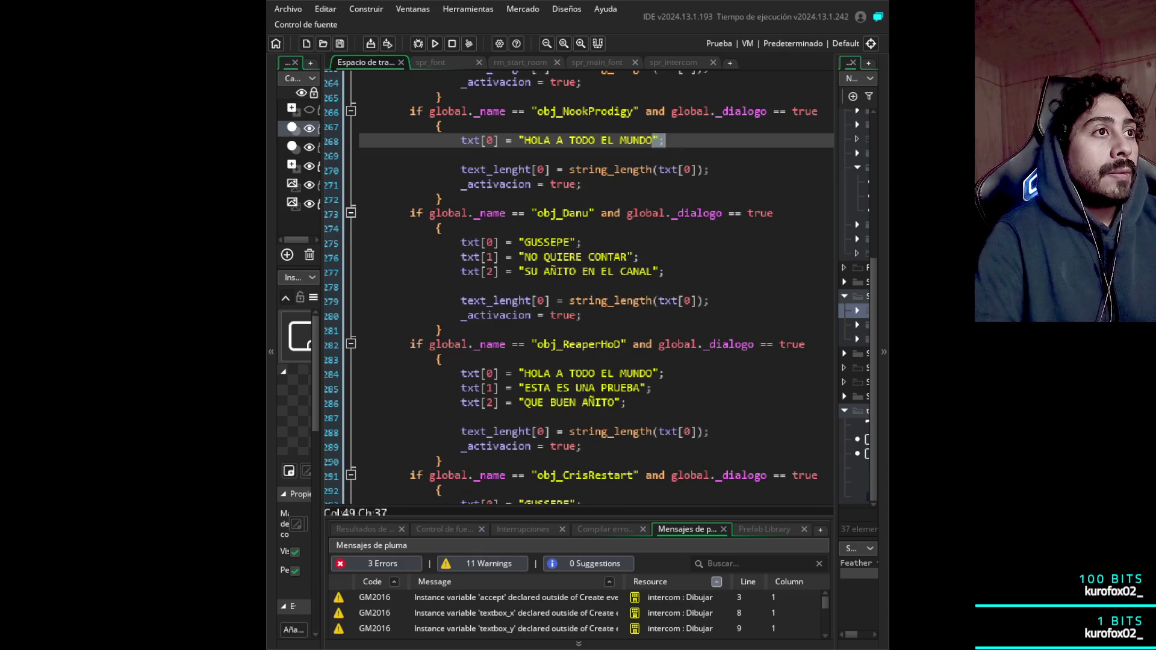
key(shift+Left)
key(shift+Left)
key(shift+Left)
key(shift+Left)
key(shift+Left)
key(shift+Left)
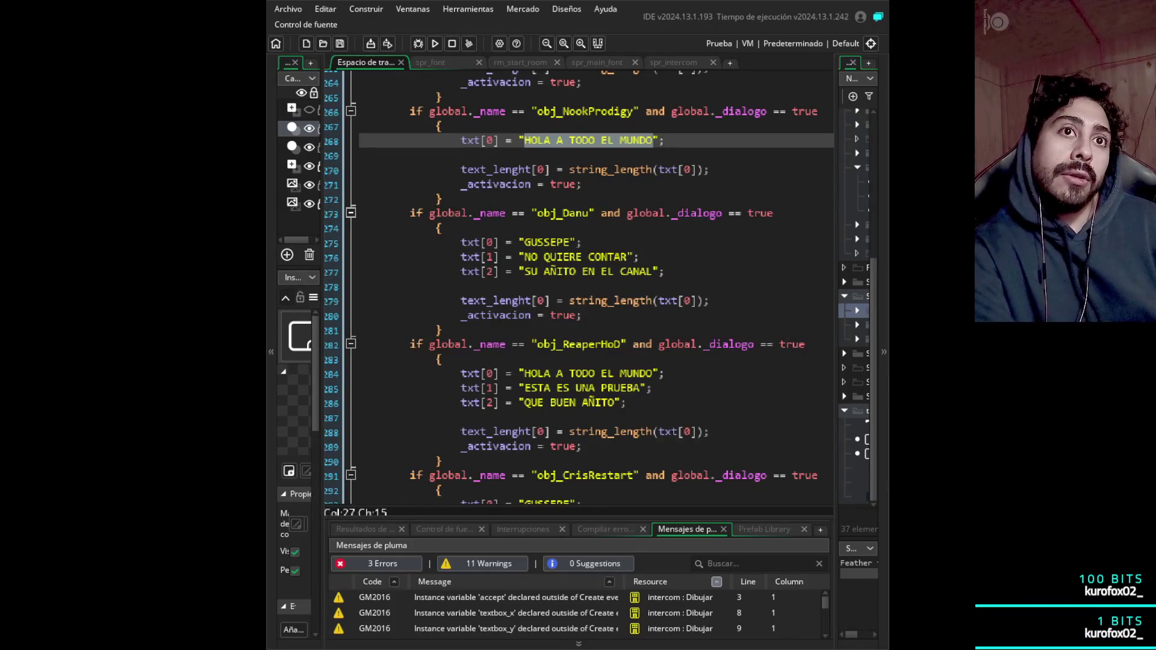
key(BackSpace)
- Type SONIDO DE followed by a pair of single quotes as the new line
text(Hola)
key(BackSpace)
key(BackSpace)
key(BackSpace)
text(SONIDO DE)
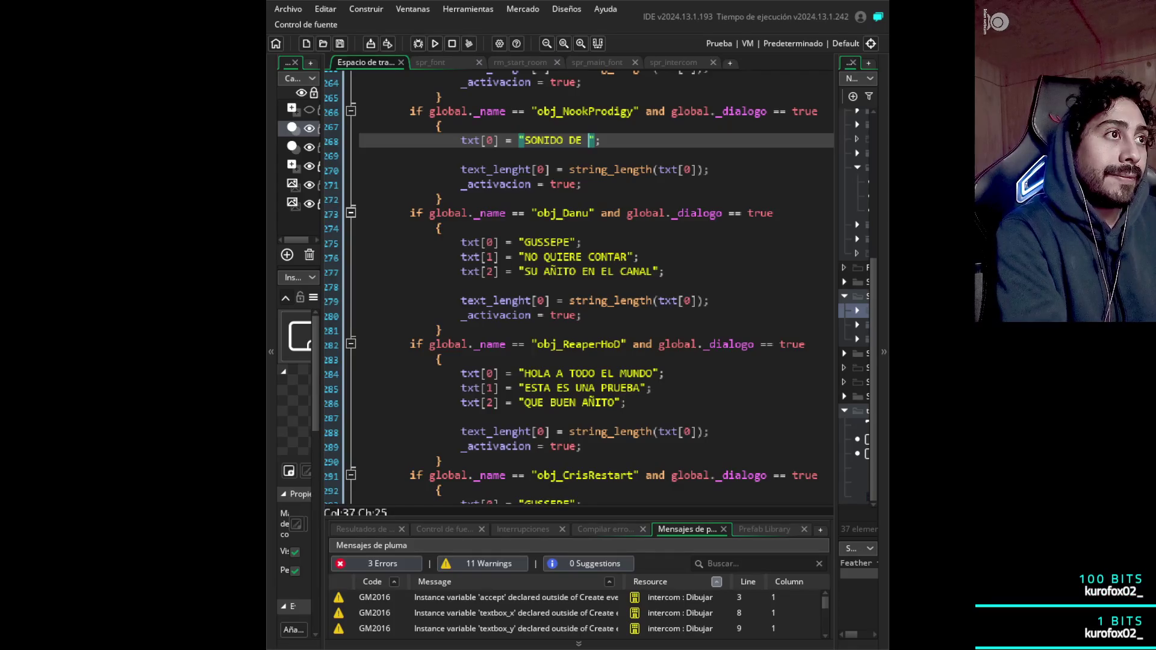
text(??)
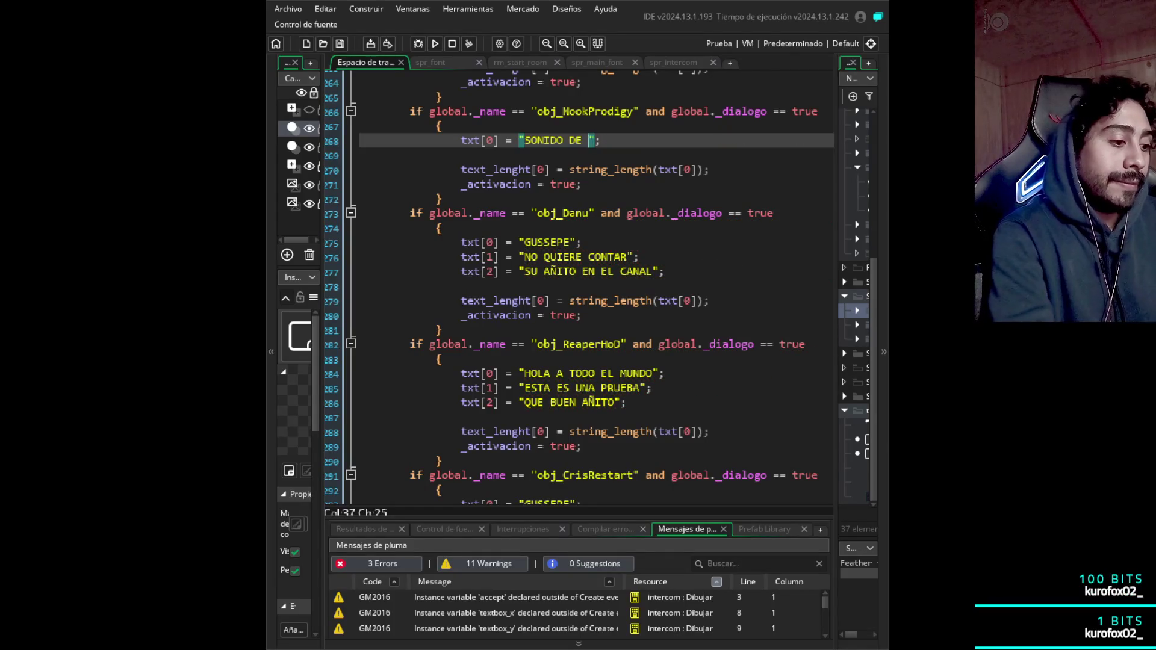
key(BackSpace)
key(BackSpace)
text(00)
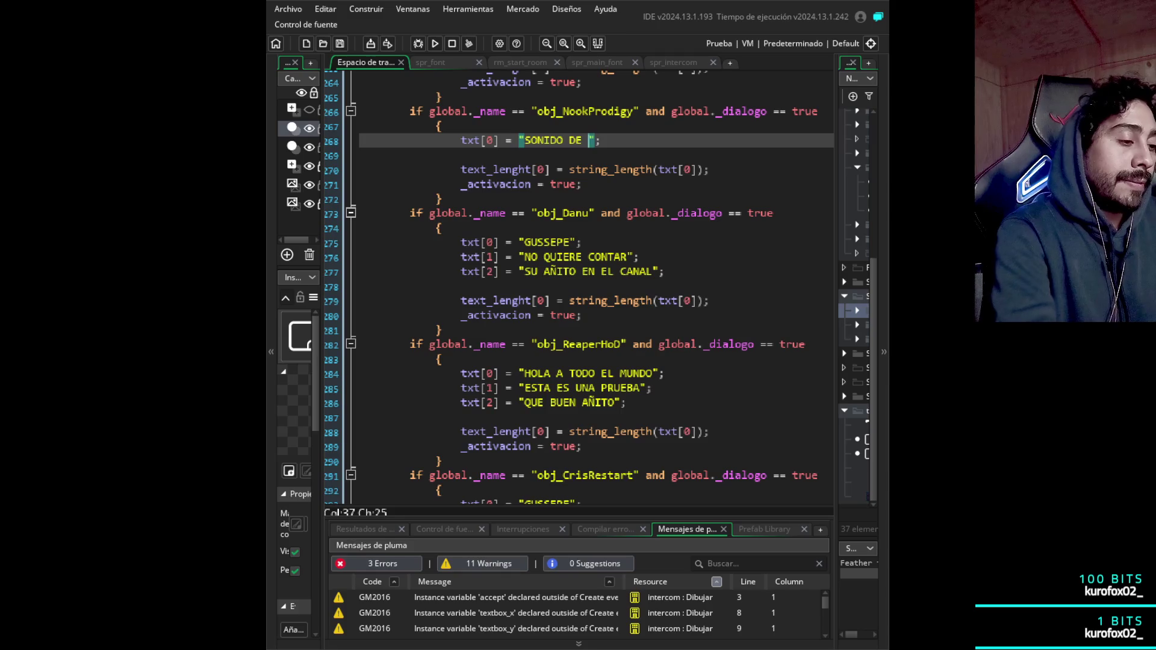
key(BackSpace)
key(BackSpace)
text(||)
key(BackSpace)
key(BackSpace)
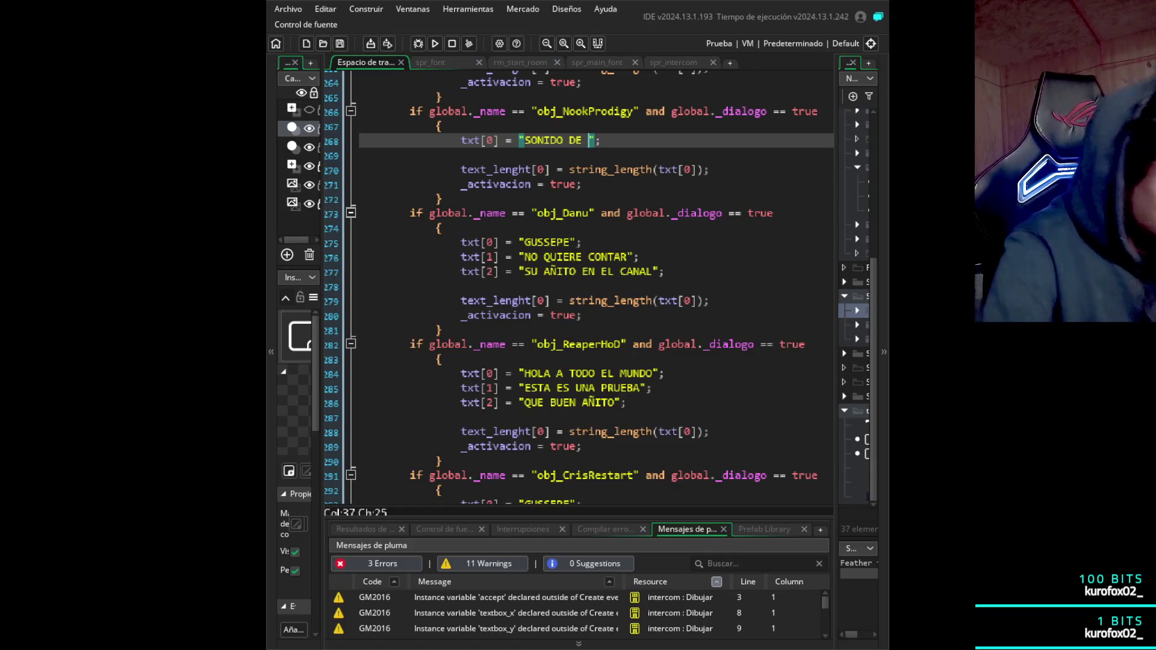
text('')
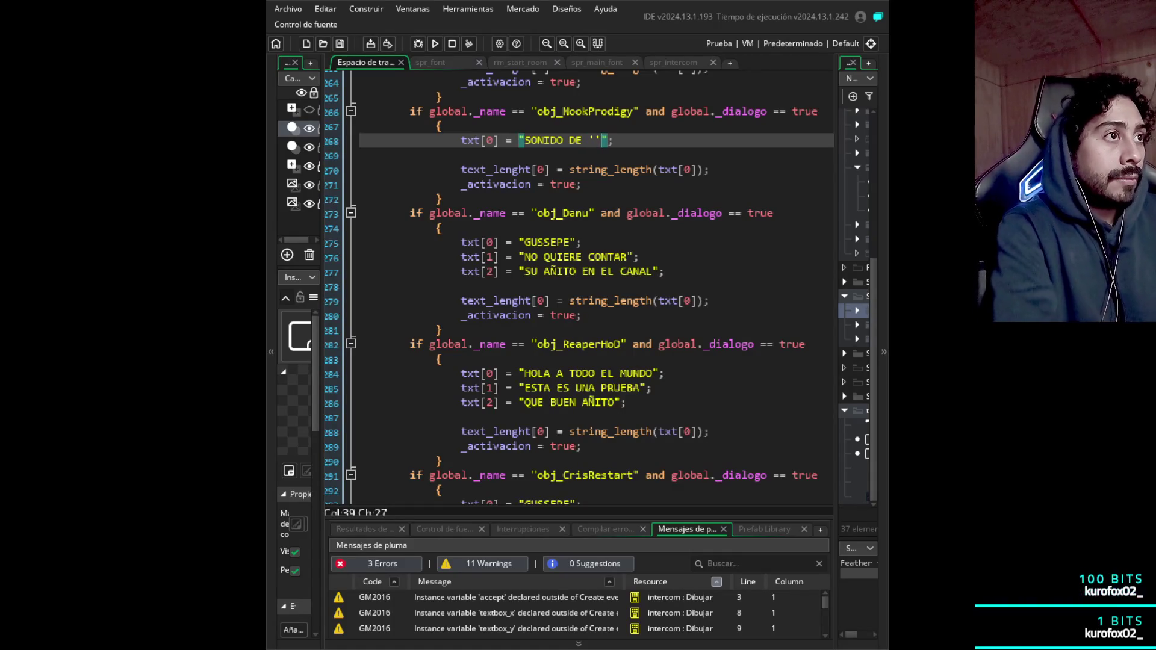
- Fill the quotes with CULO CON CACA and wrap the whole message in asterisks
click(589, 140)
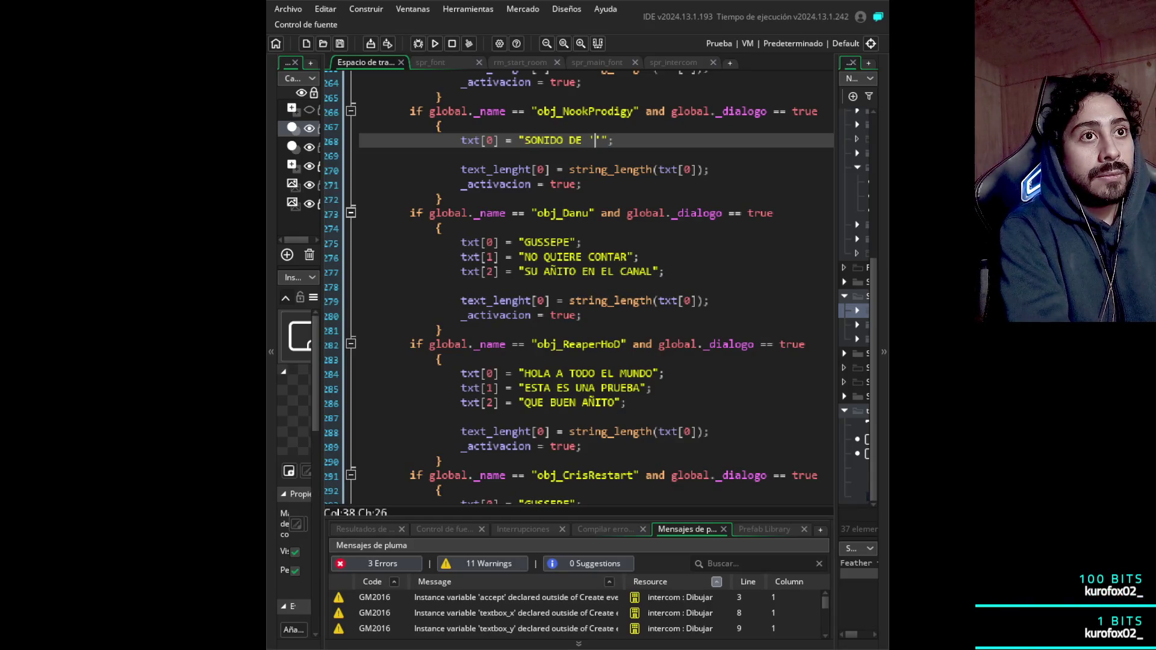
text(CULO CON CAN)
text(A)
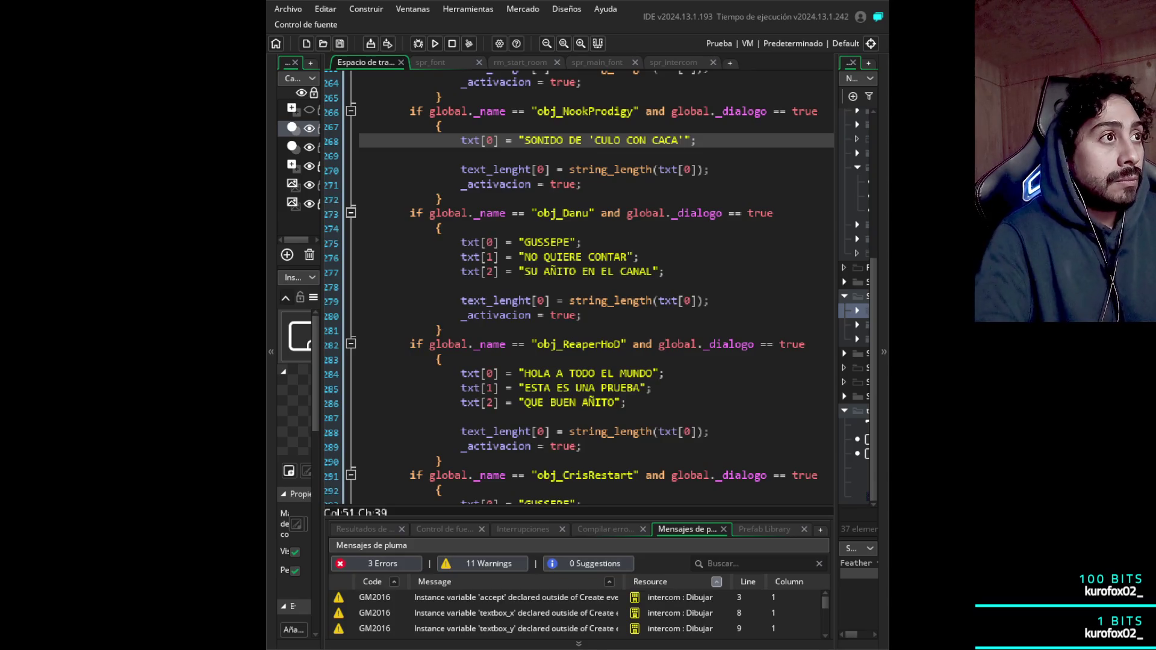
click(525, 140)
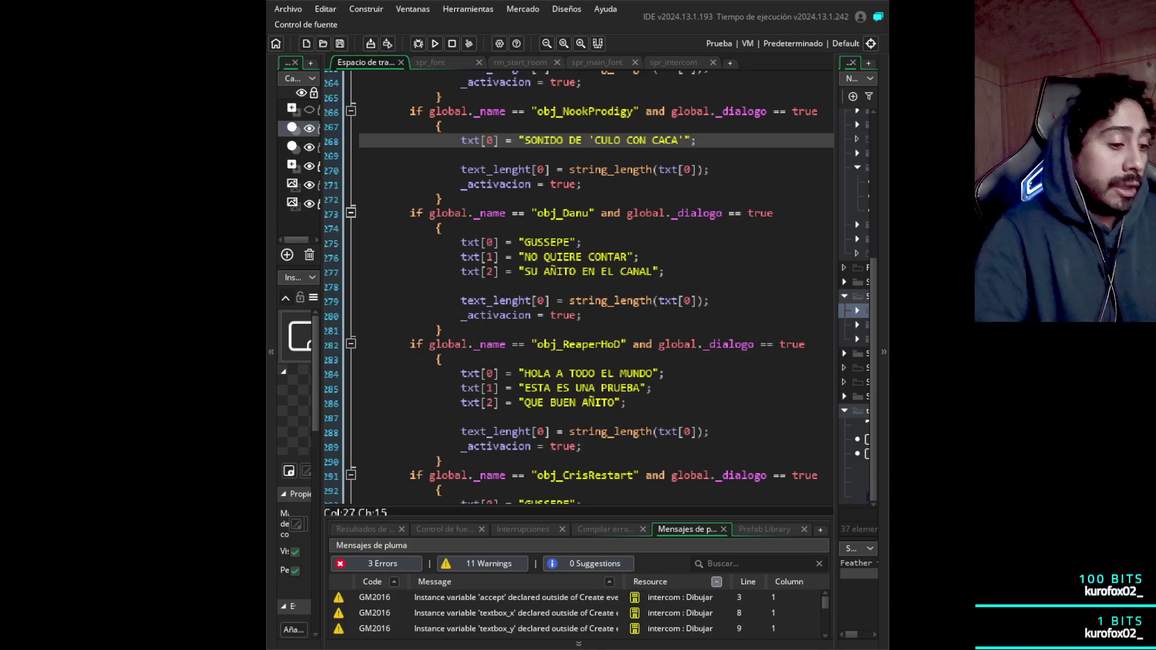
text('*)
click(566, 140)
key(Right)
key(Right)
key(Right)
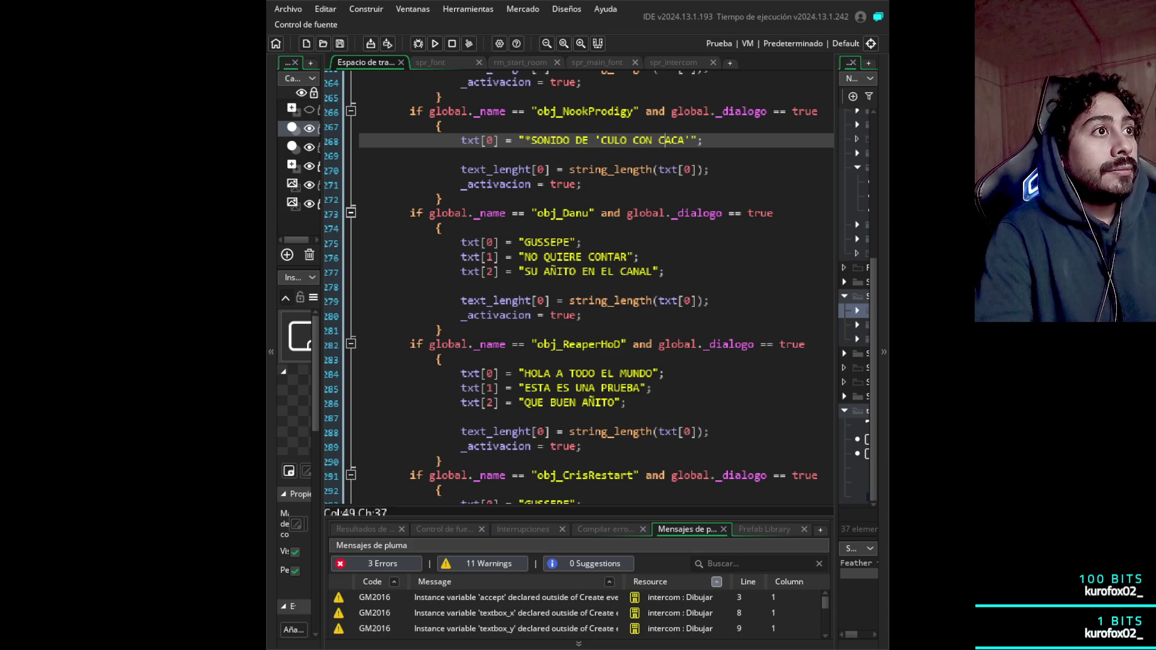
text(*)
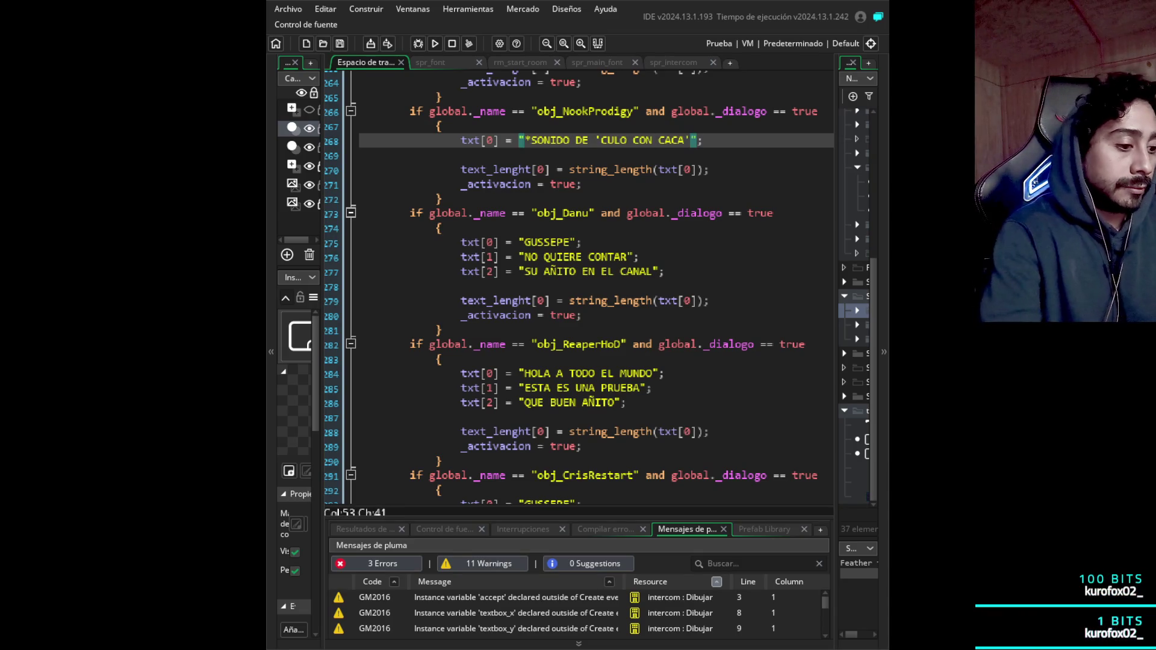
scroll(578, 289, down, 1)
scroll(578, 289, down, 1)
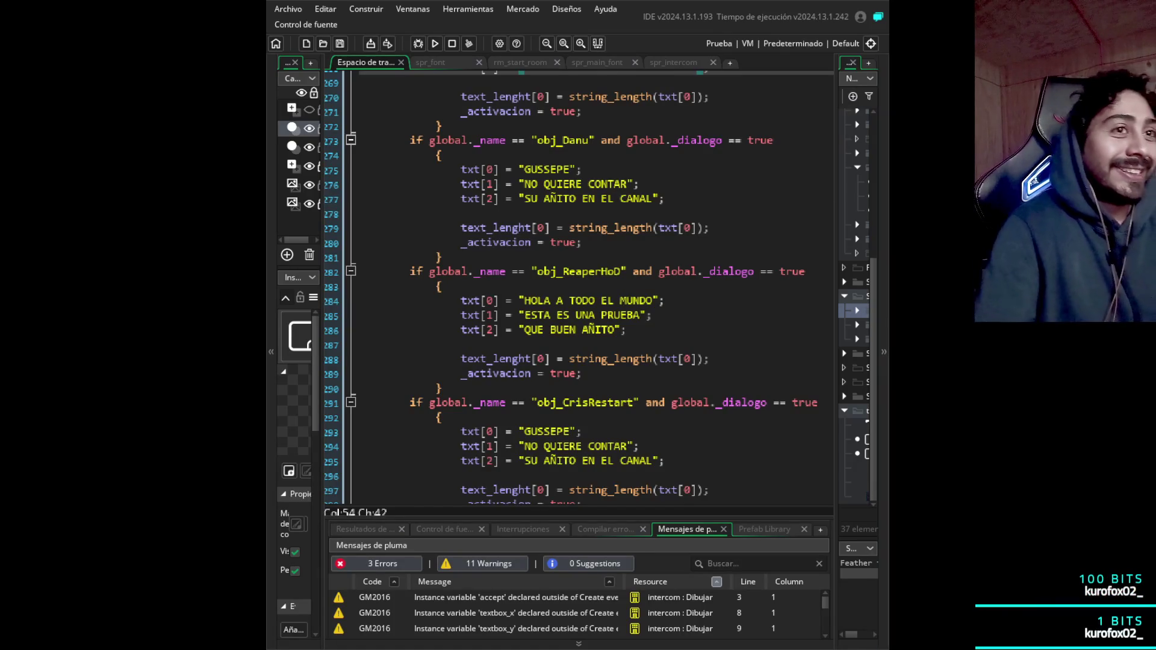
click(638, 185)
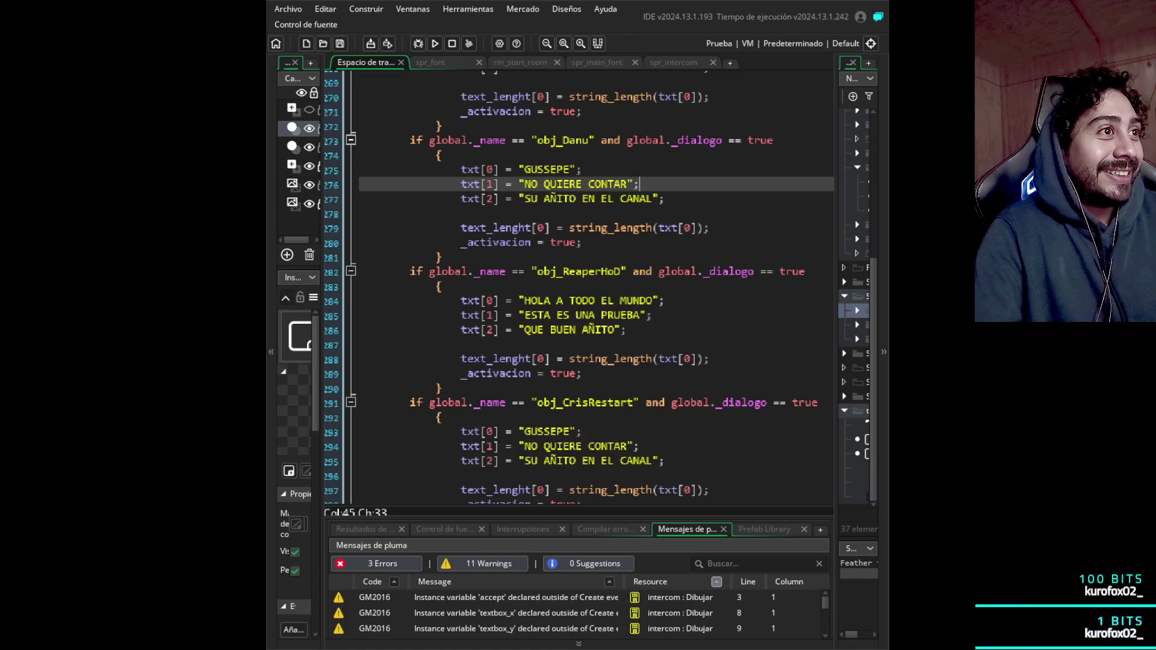
scroll(579, 289, up, 1)
scroll(578, 289, down, 1)
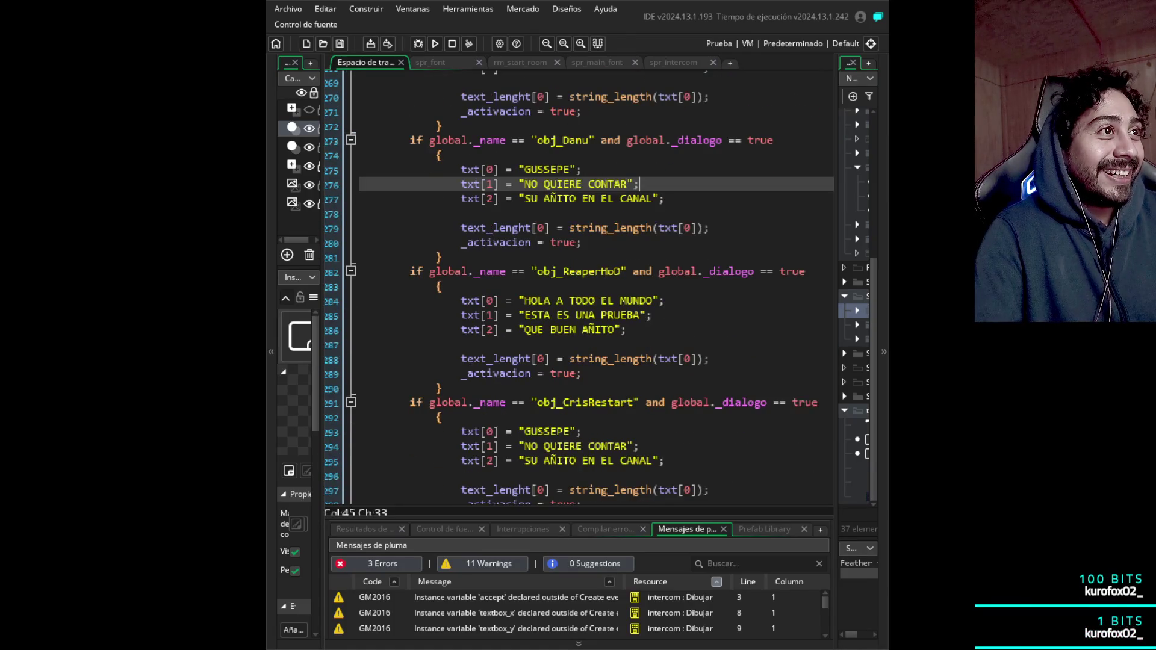
scroll(578, 287, down, 1)
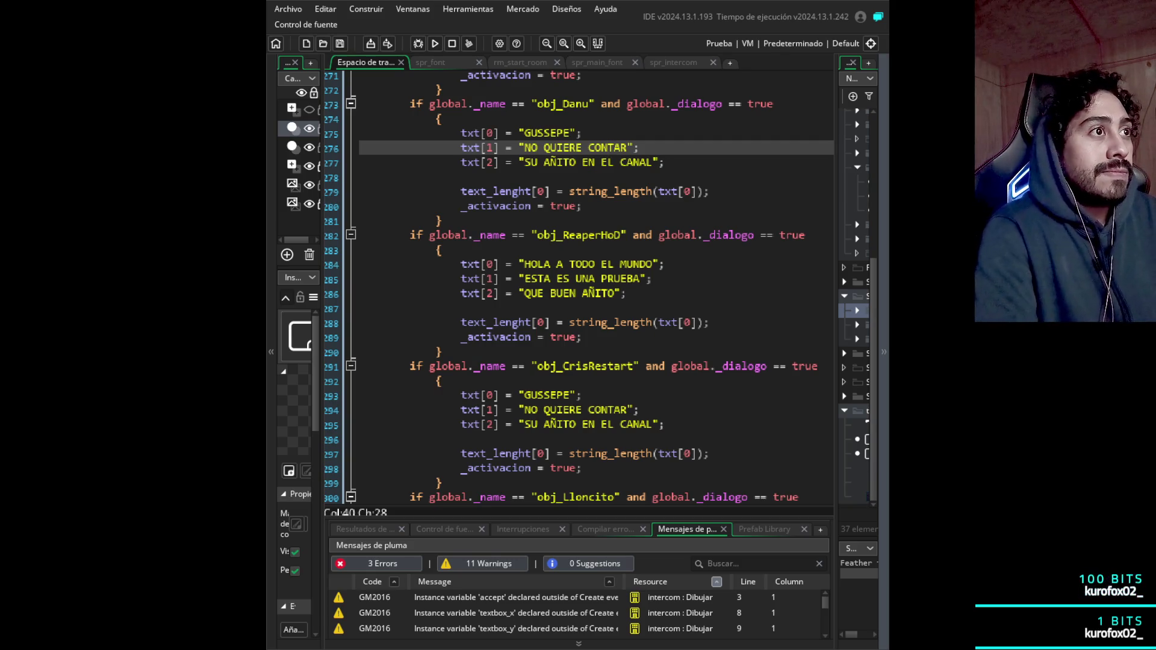
- Replace GUSSEPE in obj_Danu's txt[0] on line 275 with *LLEVA UN BOLSO DE PONY Y TE OBSERVA*
click(582, 133)
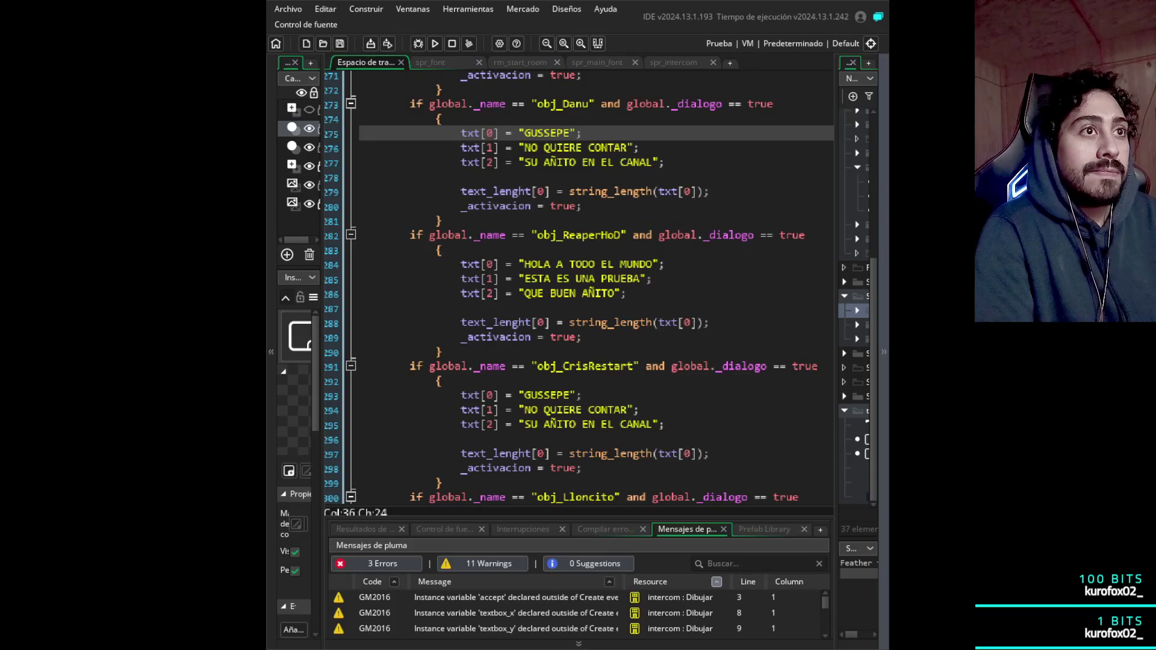
key(Left)
key(Left)
key(shift+Left)
key(shift+Left)
key(shift+Left)
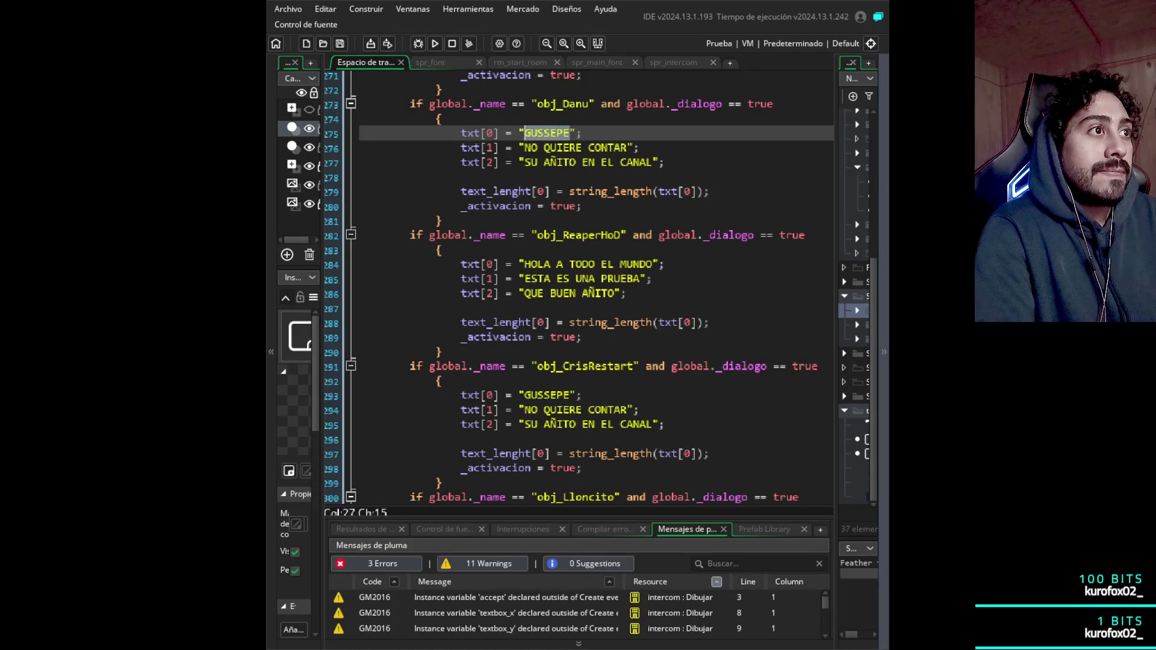
text(*te o)
key(BackSpace)
key(BackSpace)
key(BackSpace)
text(lleva un bo)
key(BackSpace)
key(BackSpace)
key(BackSpace)
key(BackSpace)
key(BackSpace)
text(LLEVA UN BOLSO DE PONY Y TE OBSERVA*)
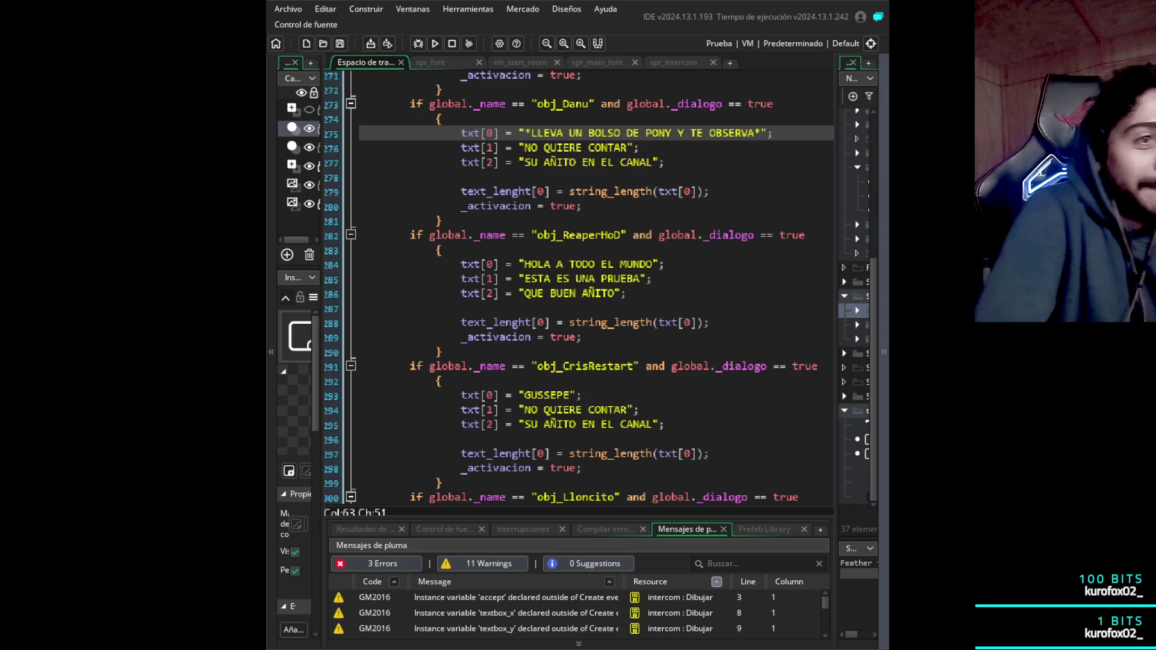
click(640, 148)
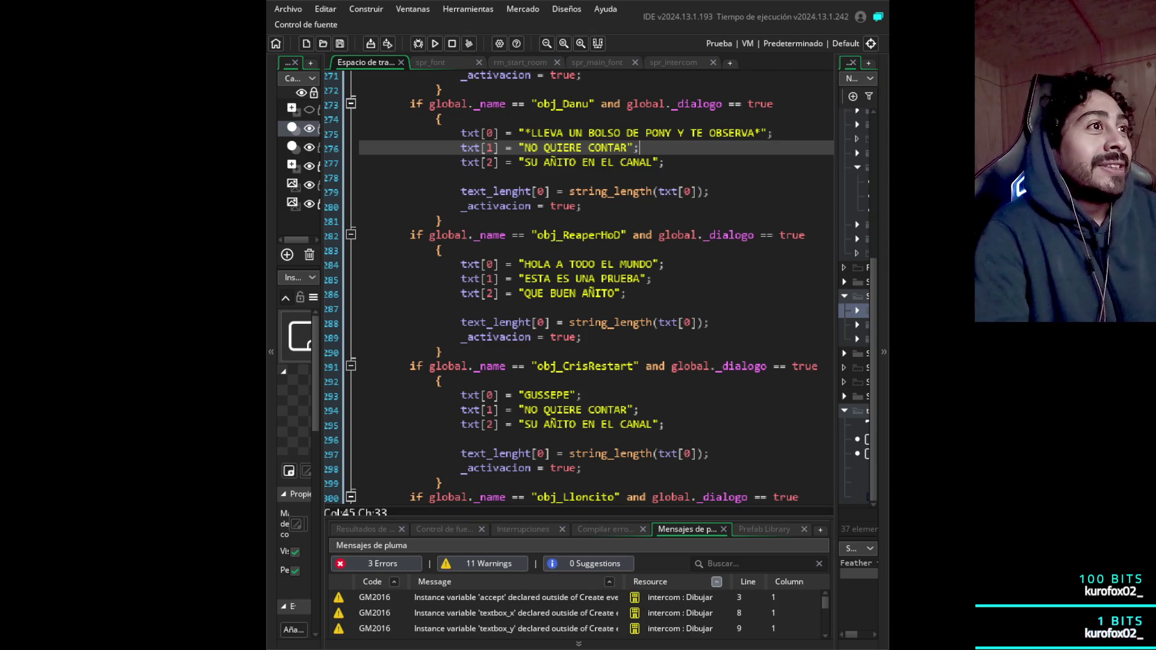
- Replace NO QUIERE CONTAR on line 276 with ¿ME DARIAS UN ALGODON DE AZUCAR?
key(Up)
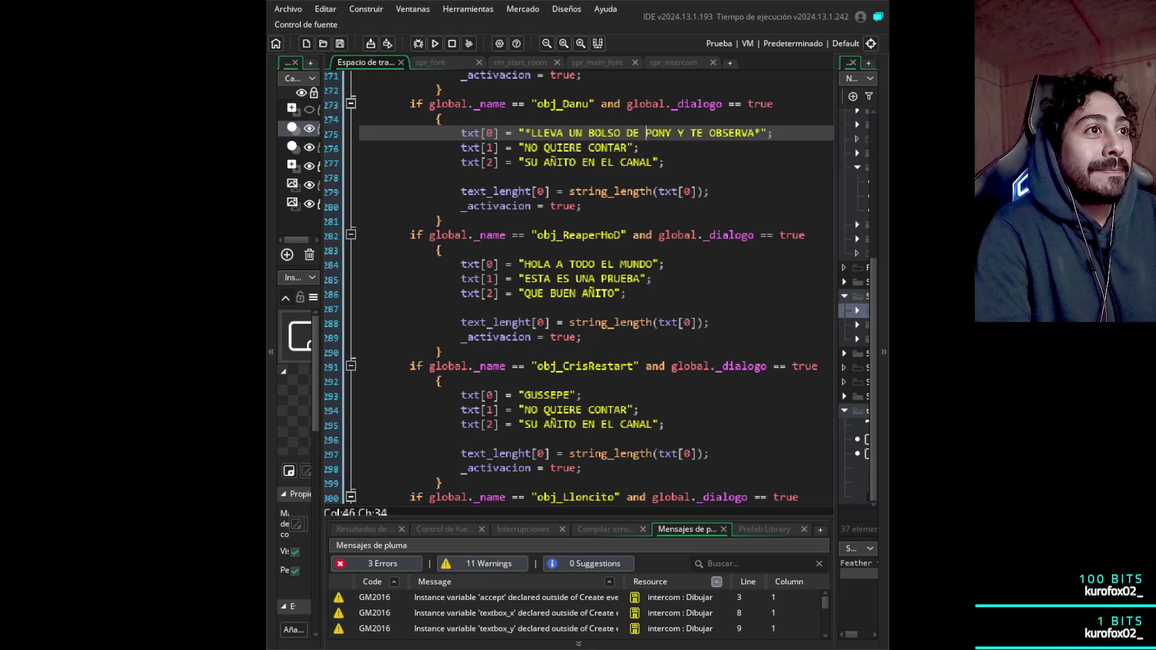
key(Down)
click(629, 148)
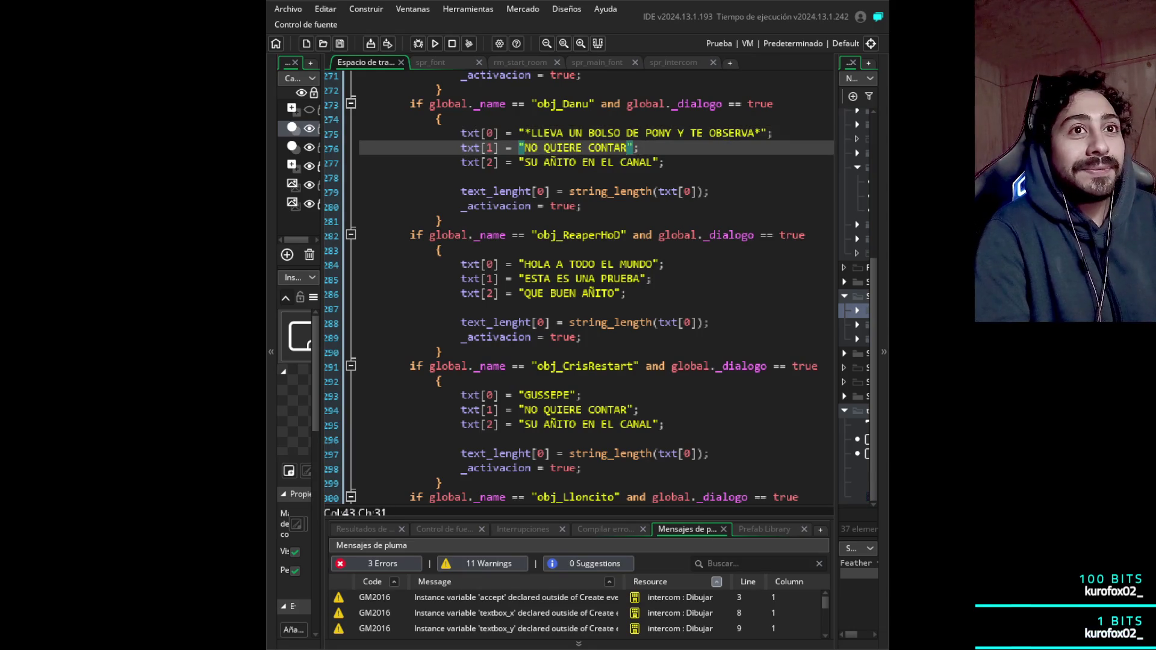
key(shift+Left)
key(shift+Left)
key(shift+Left)
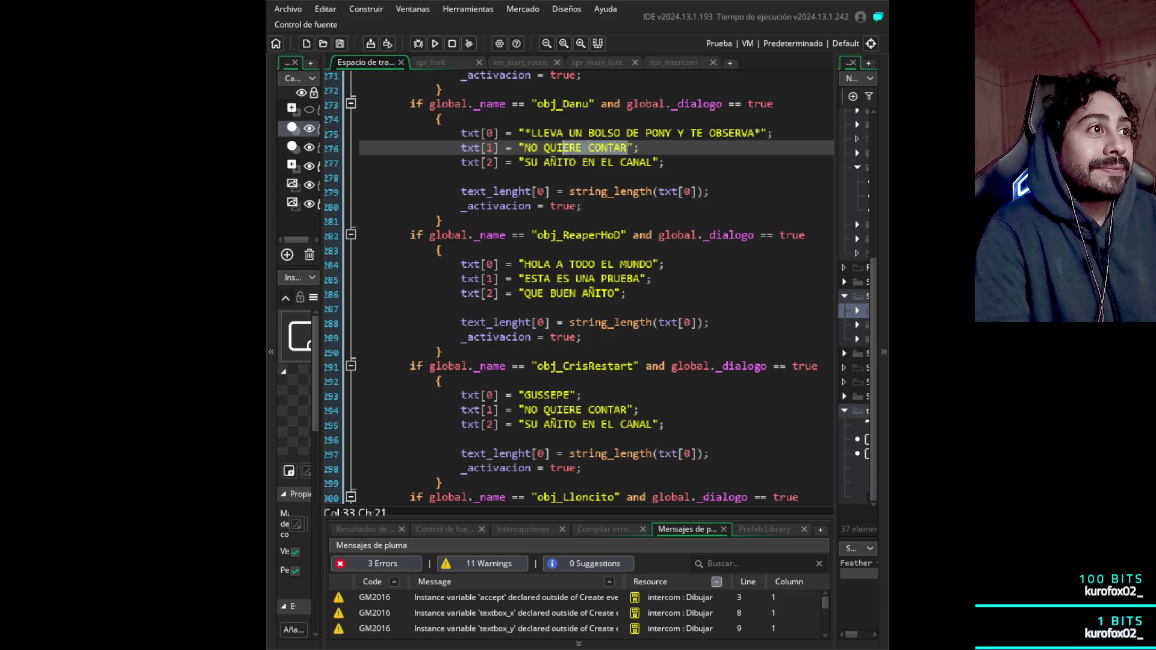
key(shift+Left)
key(shift+Left)
key(shift+Left)
key(BackSpace)
text(¿me?)
key(Left)
text(me)
key(BackSpace)
key(BackSpace)
text(ME DAR)
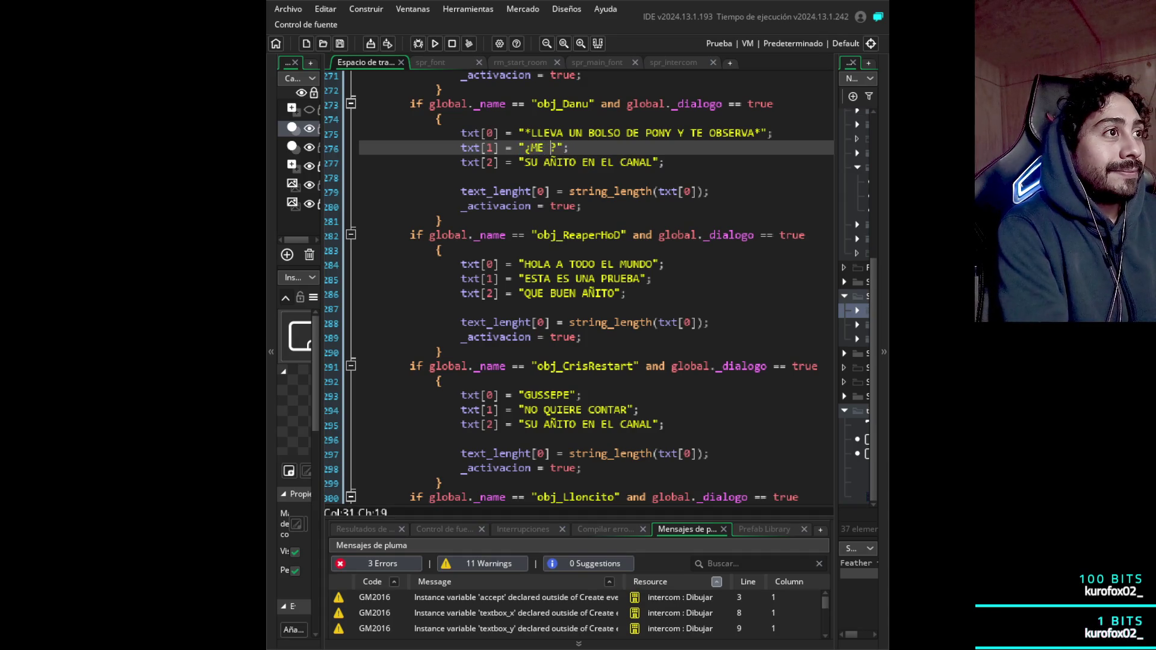
text(IAS UN AGL)
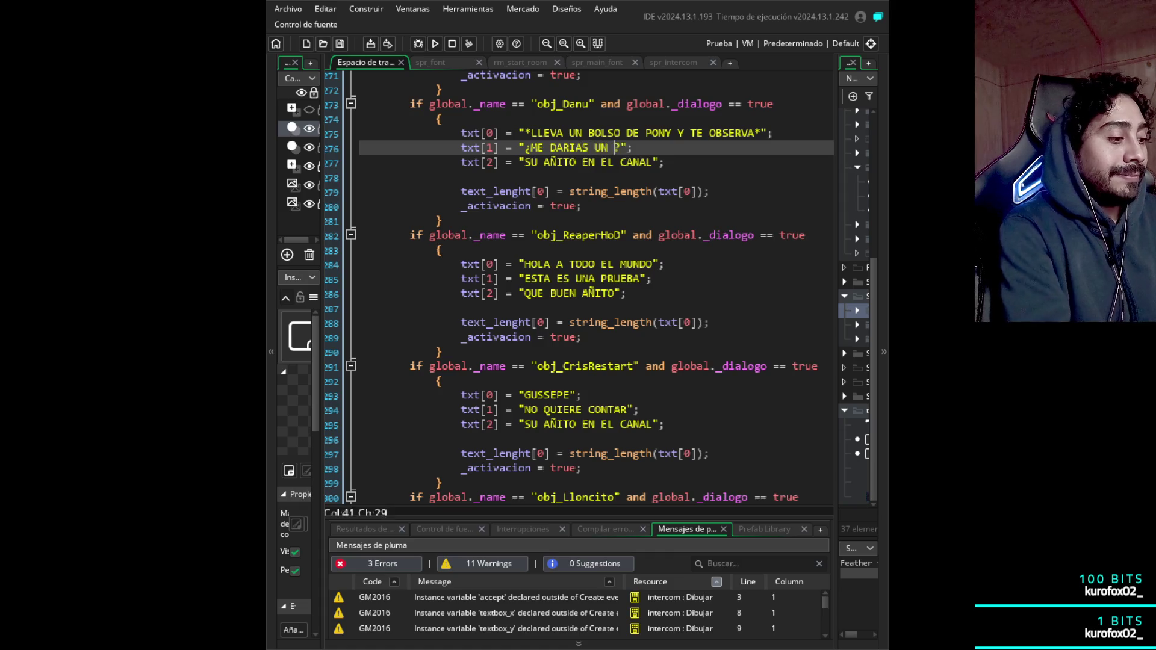
key(BackSpace)
key(BackSpace)
text(LGODON DE A)
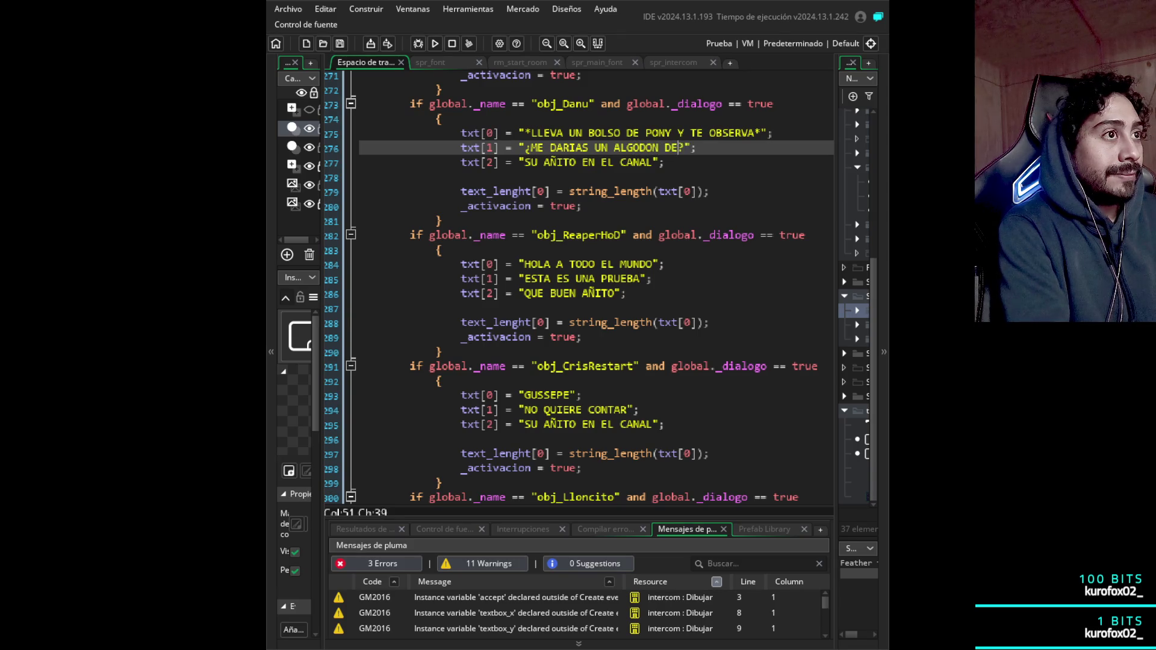
text(ZUCAR)
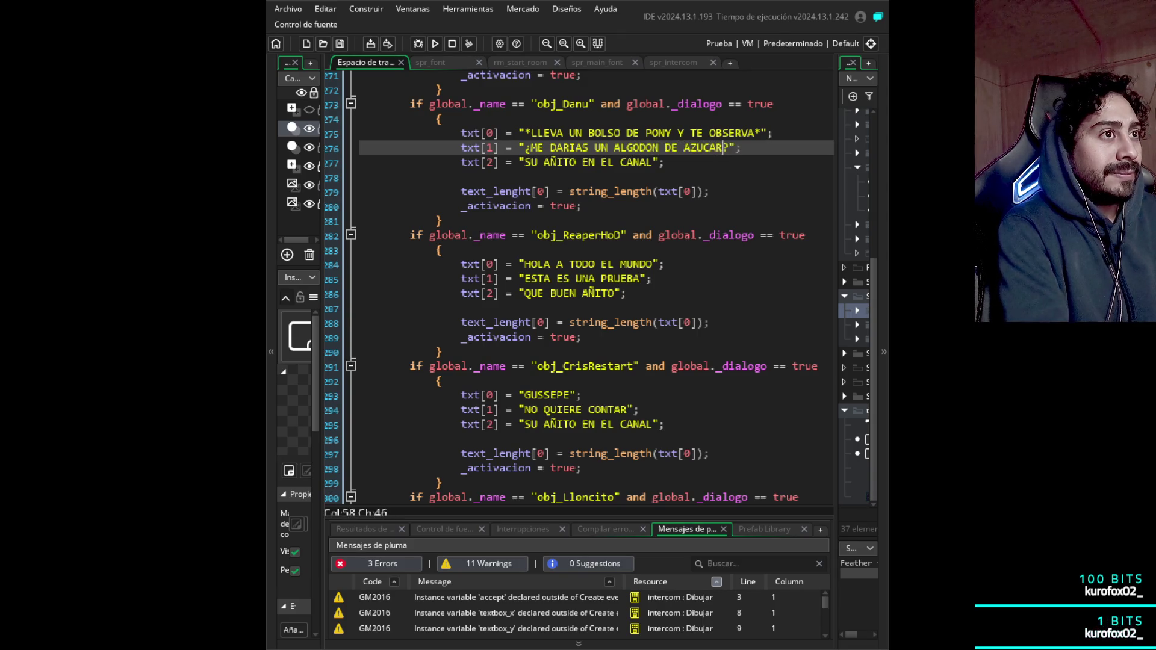
key(End)
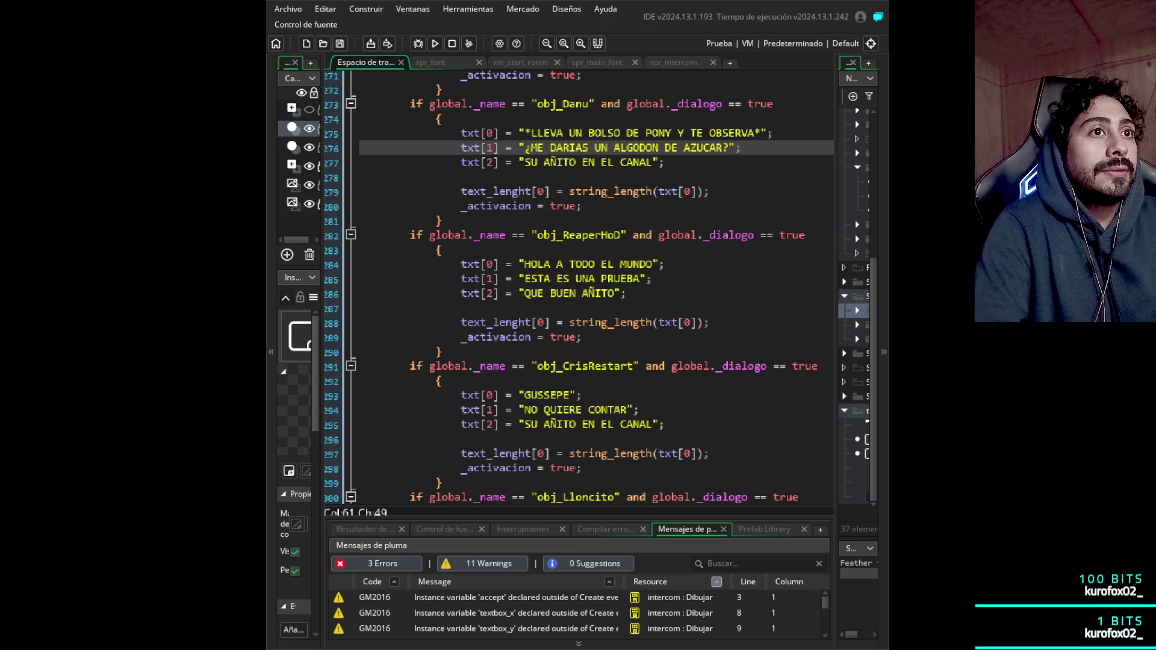
- Delete line 277, Danu's txt[2] line reading SU AÑITO EN EL CANAL
key(Down)
key(shift+Home)
key(shift+Home)
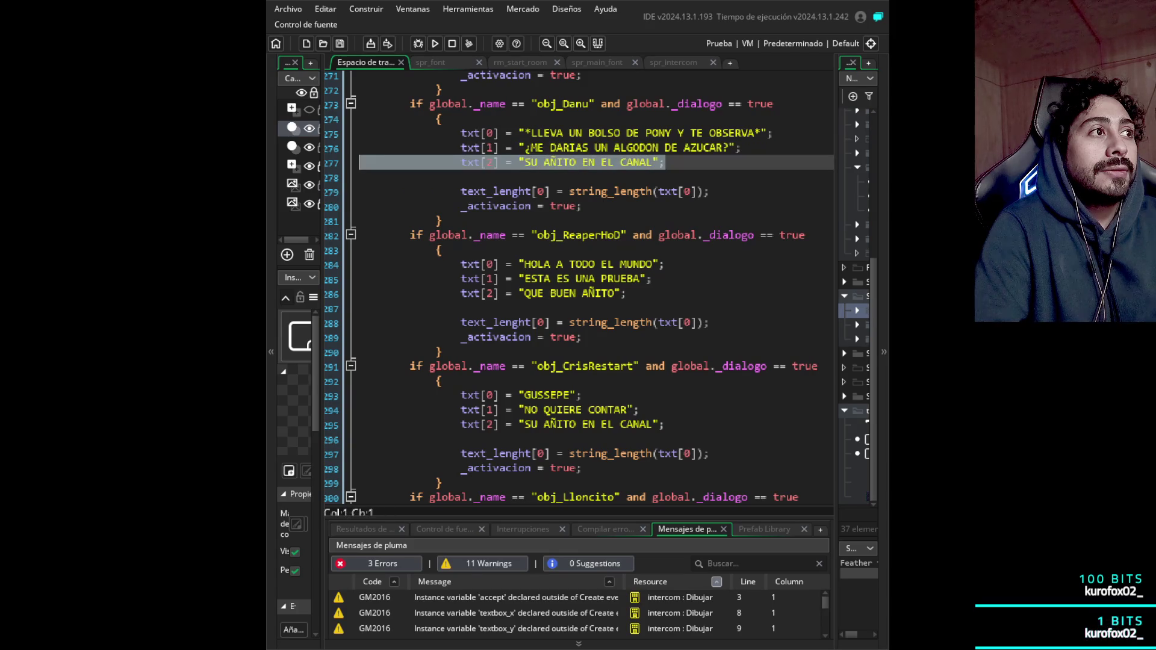
key(BackSpace)
key(BackSpace)
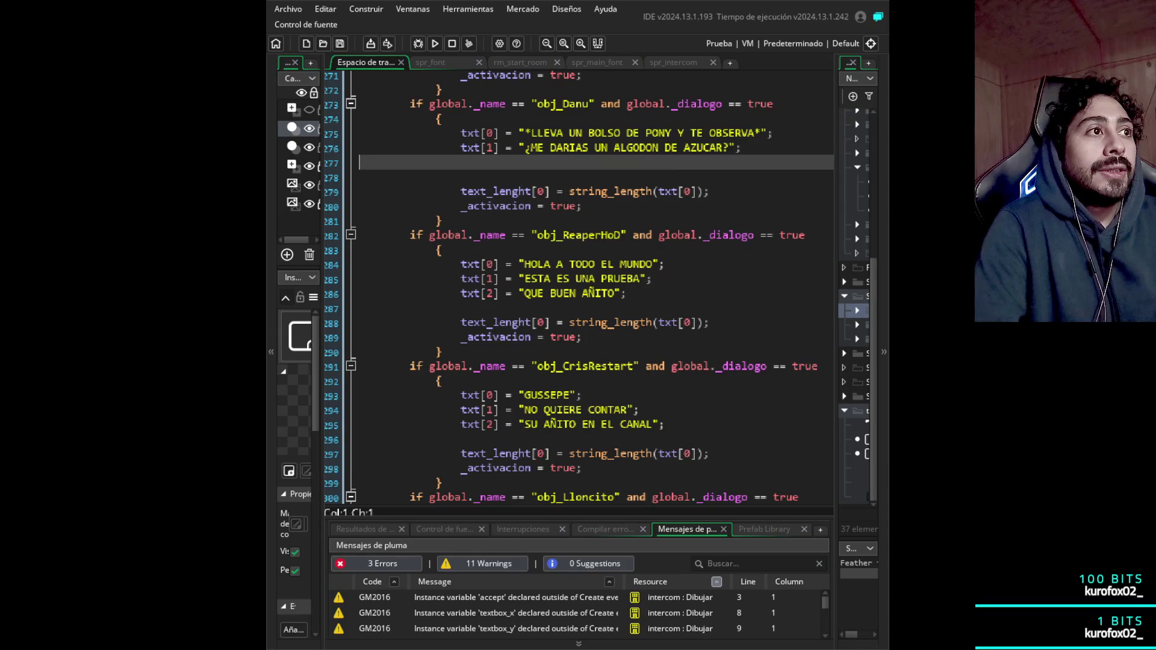
click(581, 192)
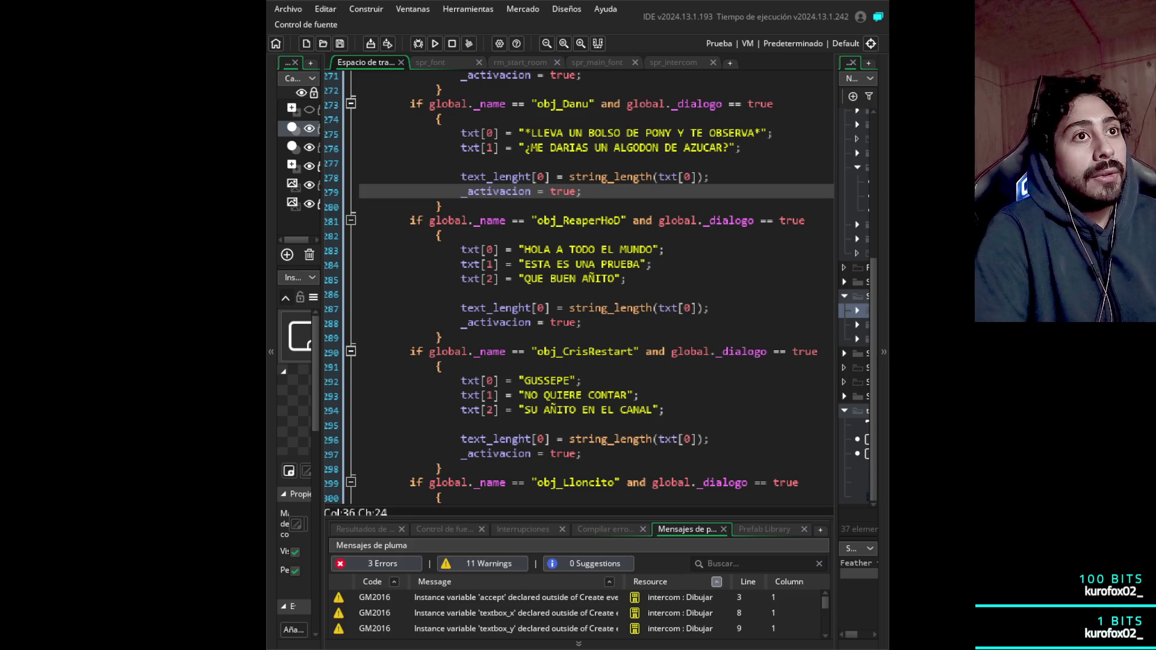
- Rewrite obj_ReaperHoD's first line from HOLA A TODO EL MUNDO to HOLA,
click(562, 264)
drag(545, 279, 383, 278)
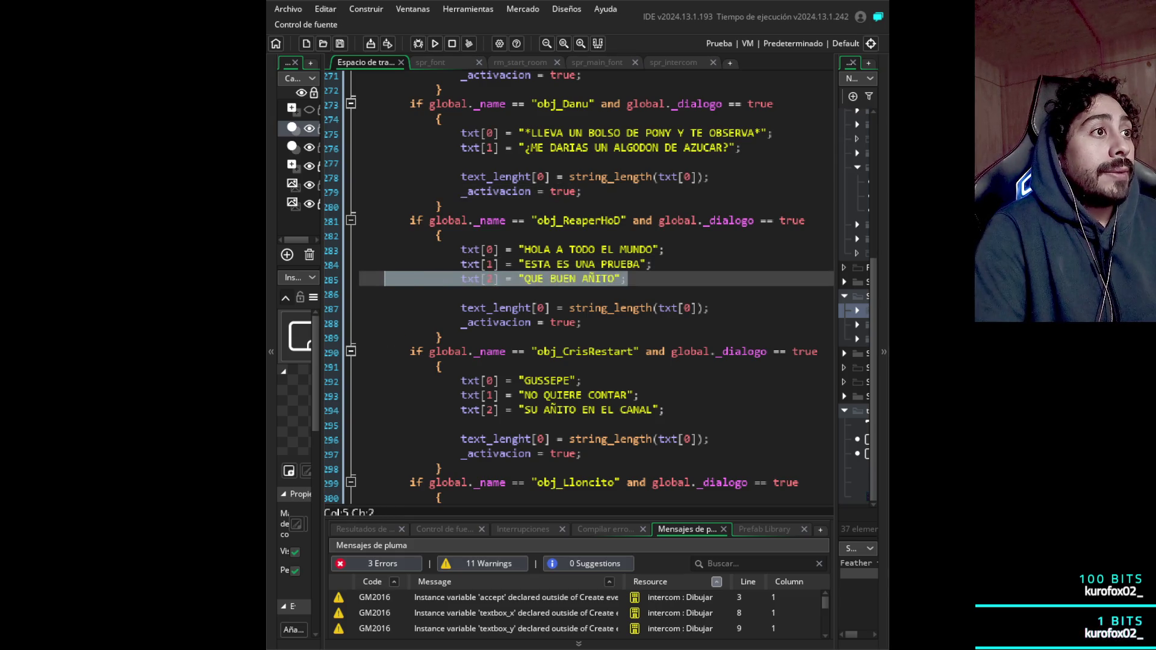
drag(654, 249, 523, 249)
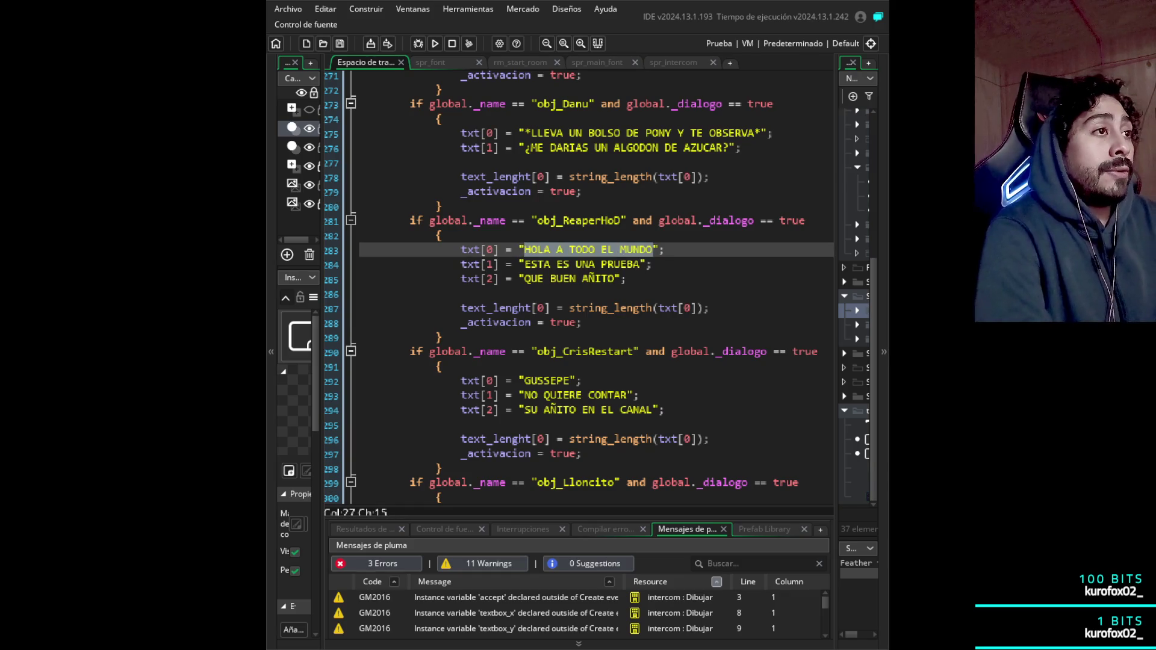
key(BackSpace)
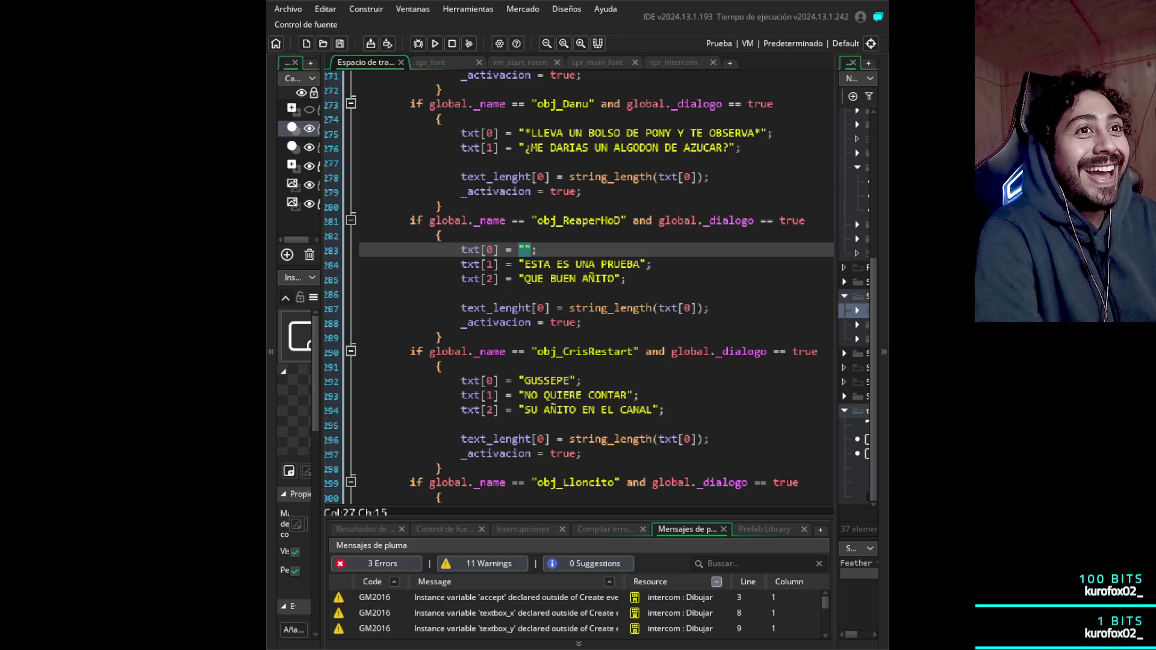
text(HP)
key(BackSpace)
text(OLA BIENVENIDO)
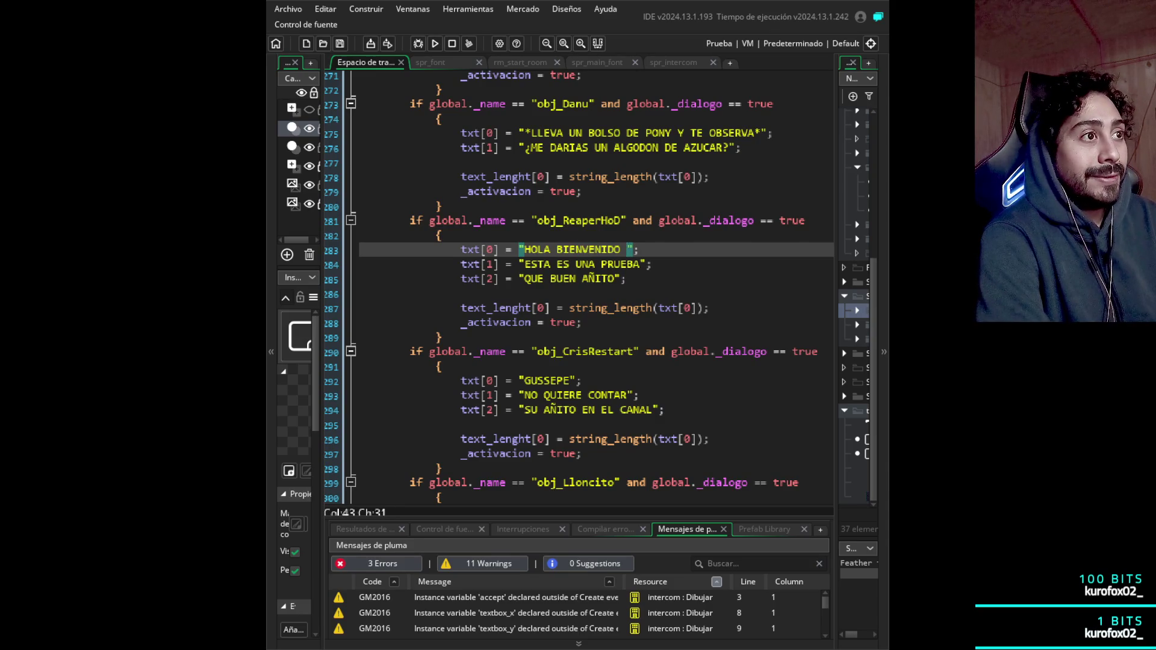
key(BackSpace)
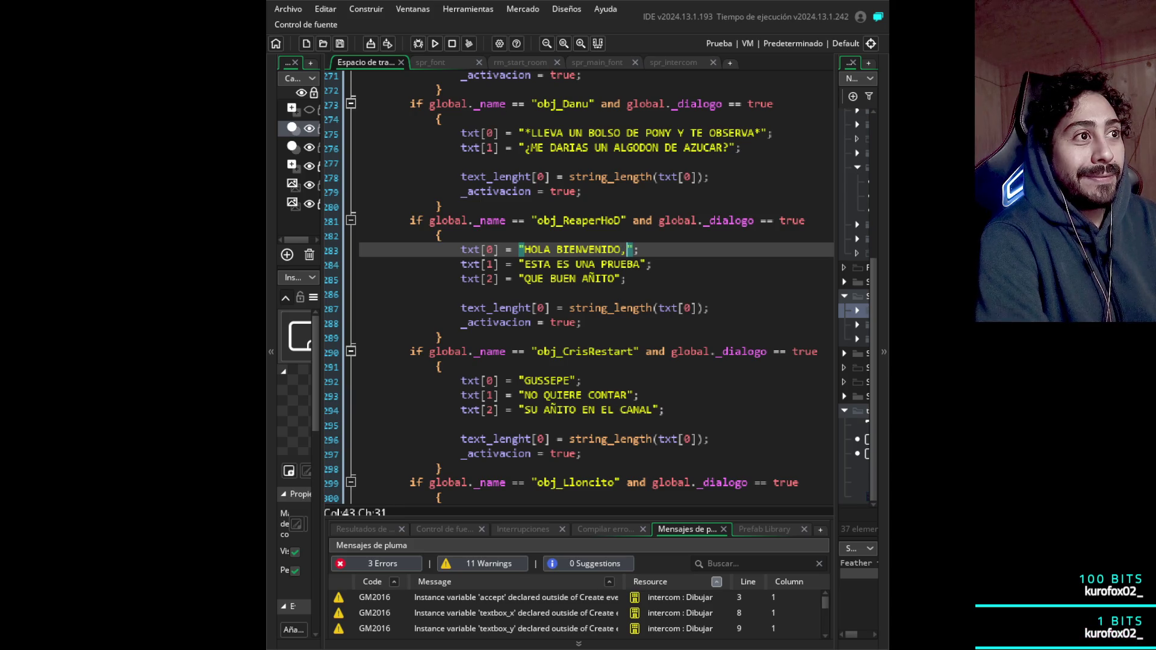
key(Down)
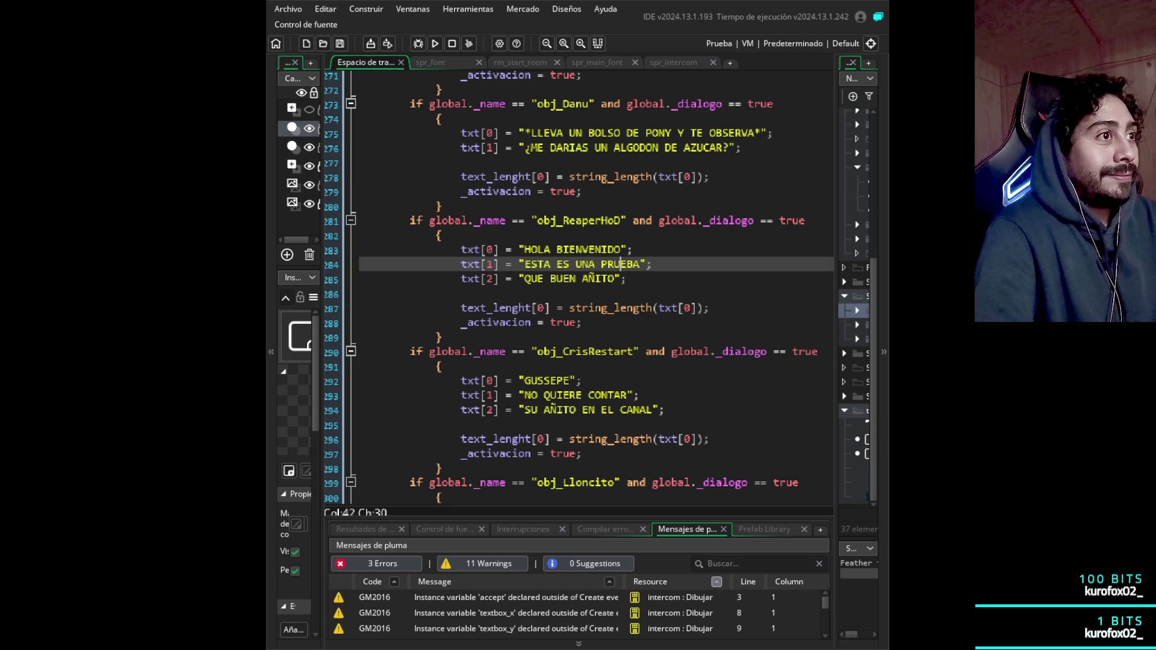
click(556, 249)
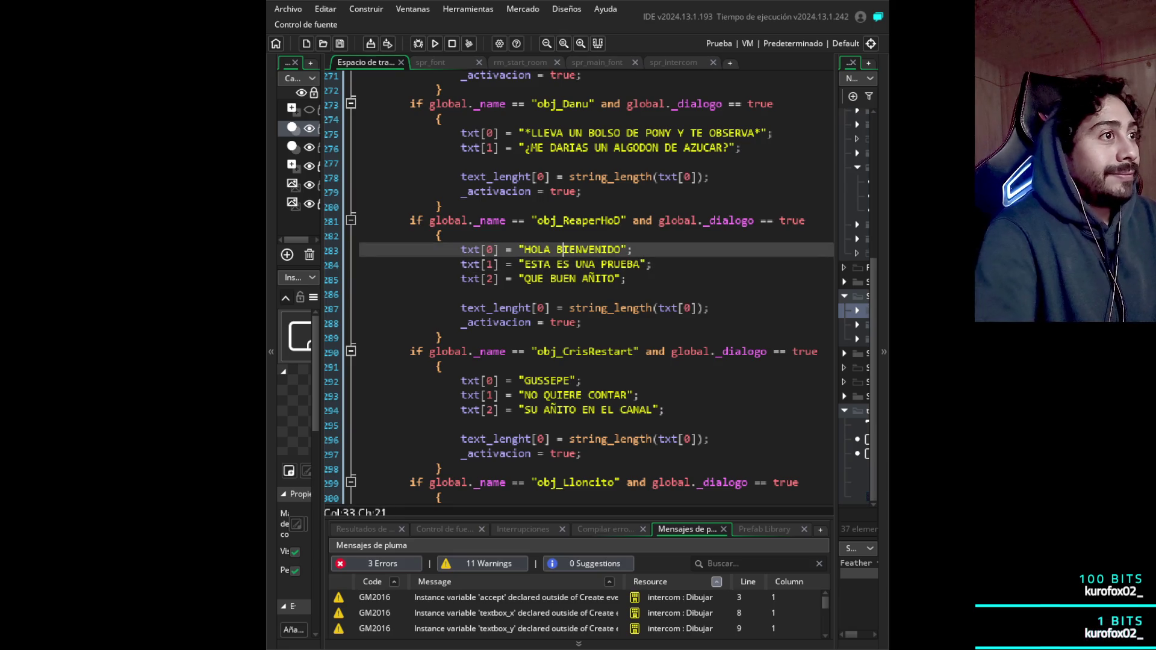
key(BackSpace)
text(,)
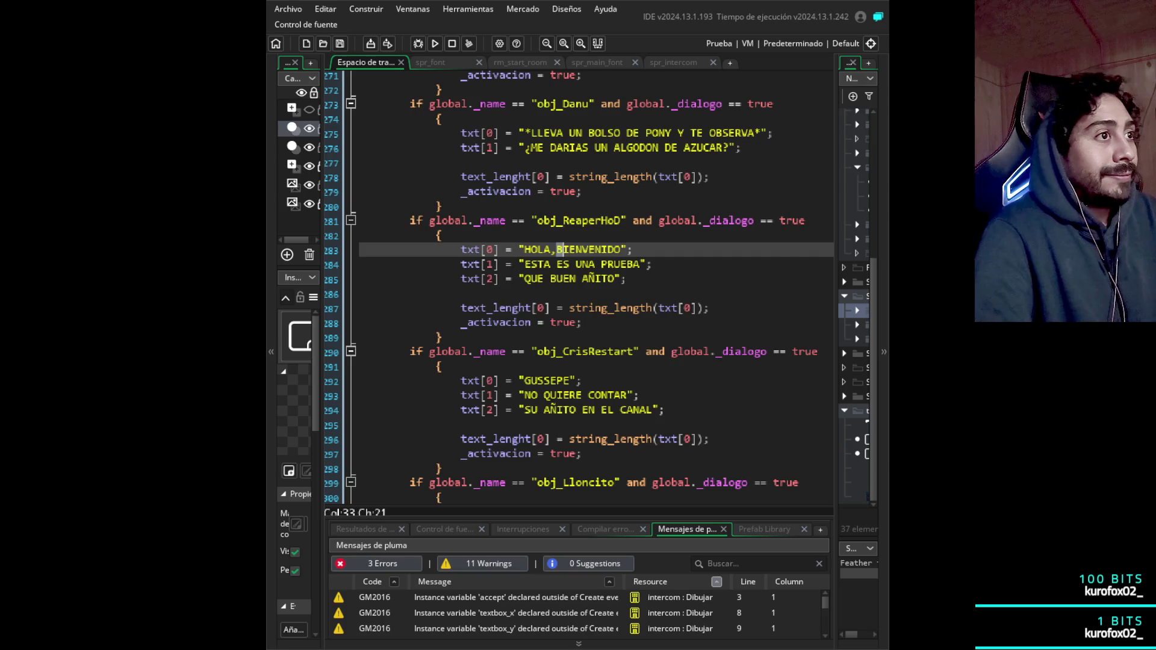
key(shift+Right)
key(shift+Right)
key(shift+Right)
key(ctrl+c)
key(BackSpace)
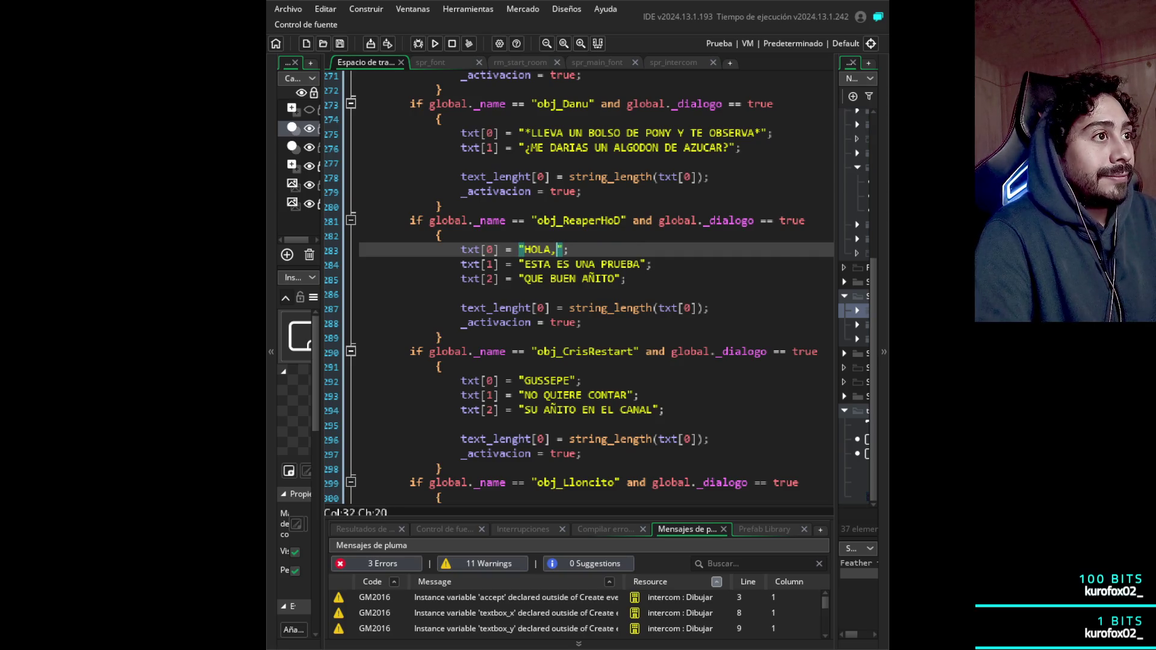
- Replace ESTA ES UNA PRUEBA with BIENVENIDO, and QUE BUEN AÑITO with POR SI ACASO..
key(Down)
key(End)
key(Left)
key(Left)
key(shift+Left)
key(shift+Left)
key(shift+Left)
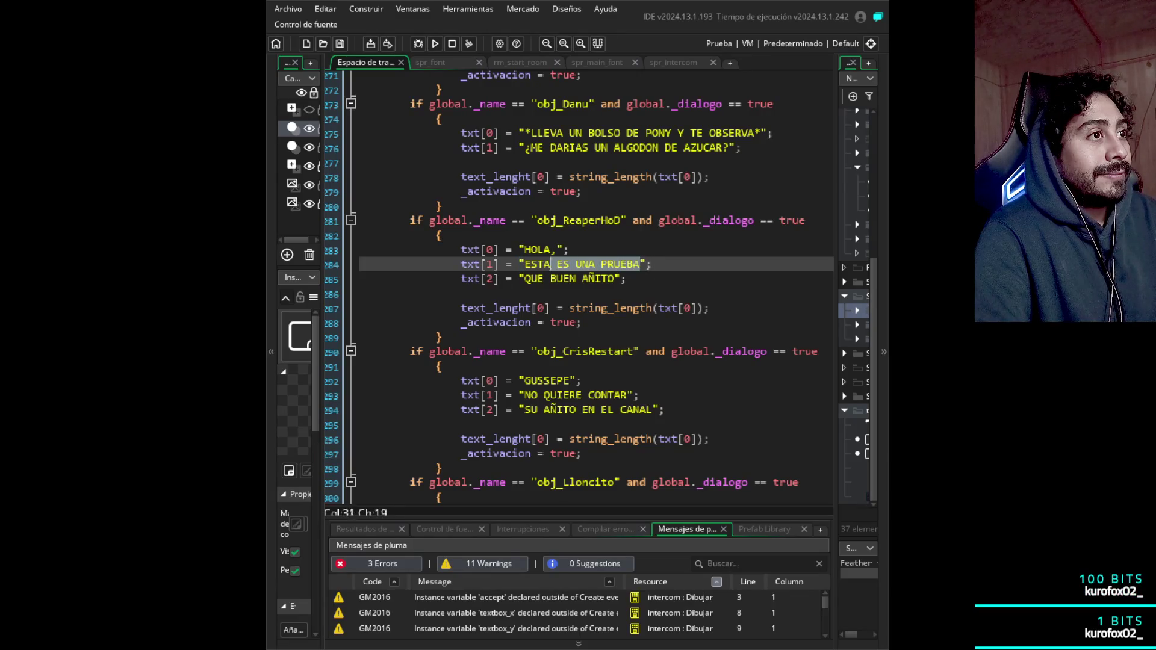
key(ctrl+v)
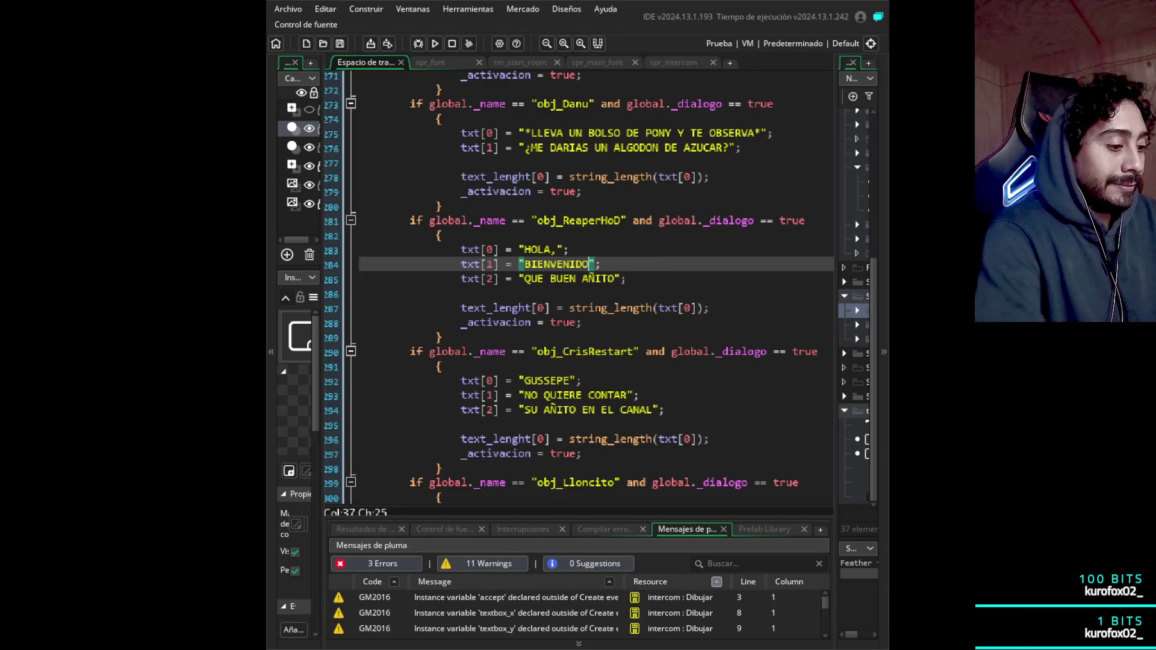
key(Down)
key(shift+Left)
key(shift+Left)
key(shift+Left)
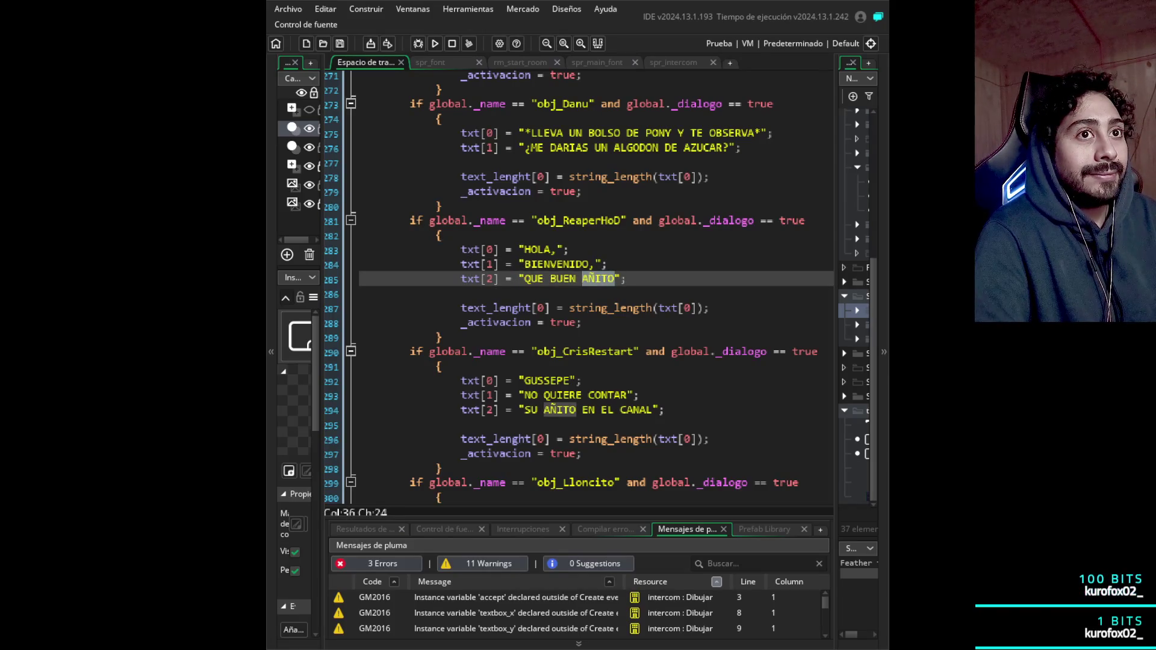
key(shift+Left)
key(shift+Left)
key(shift+Left)
key(shift+Left)
text(POR S)
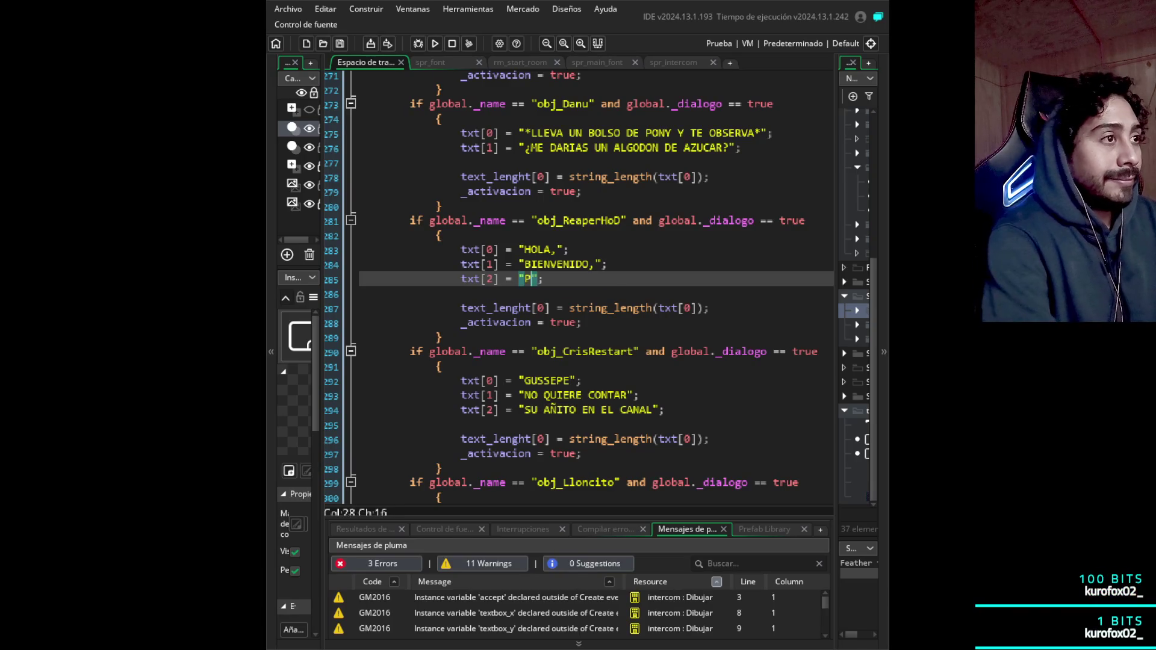
text(I ACASO)
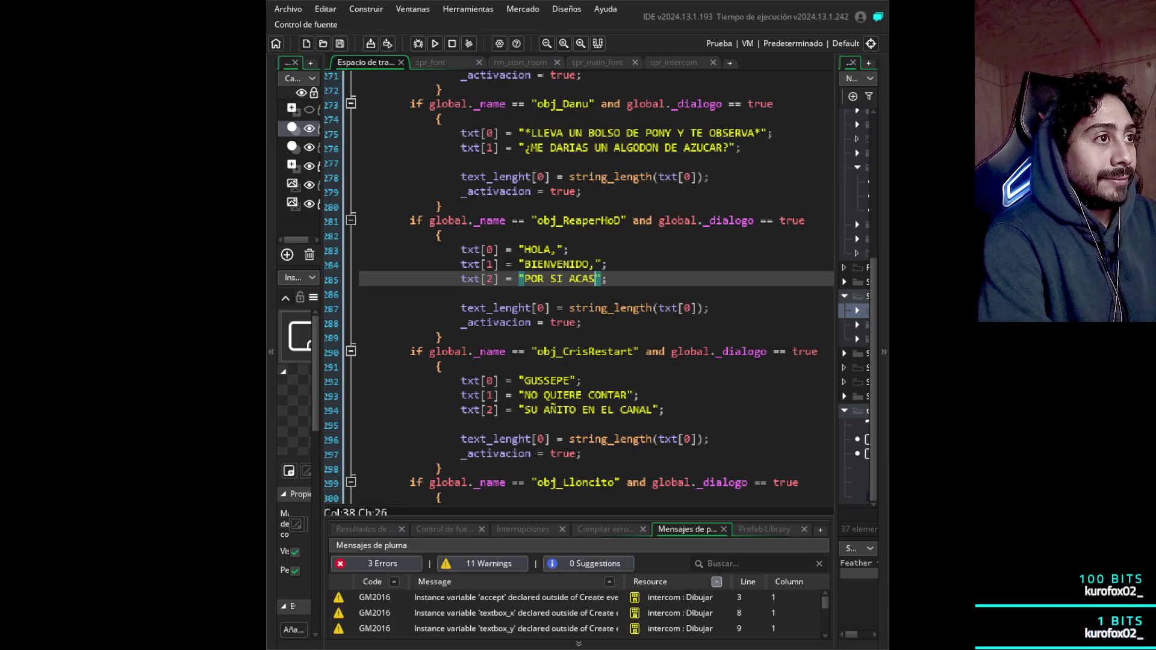
text(...)
key(Right)
- Duplicate the txt[2] line as txt[3] with the text ¿HAS CHUPADO POTO?
key(ctrl+d)
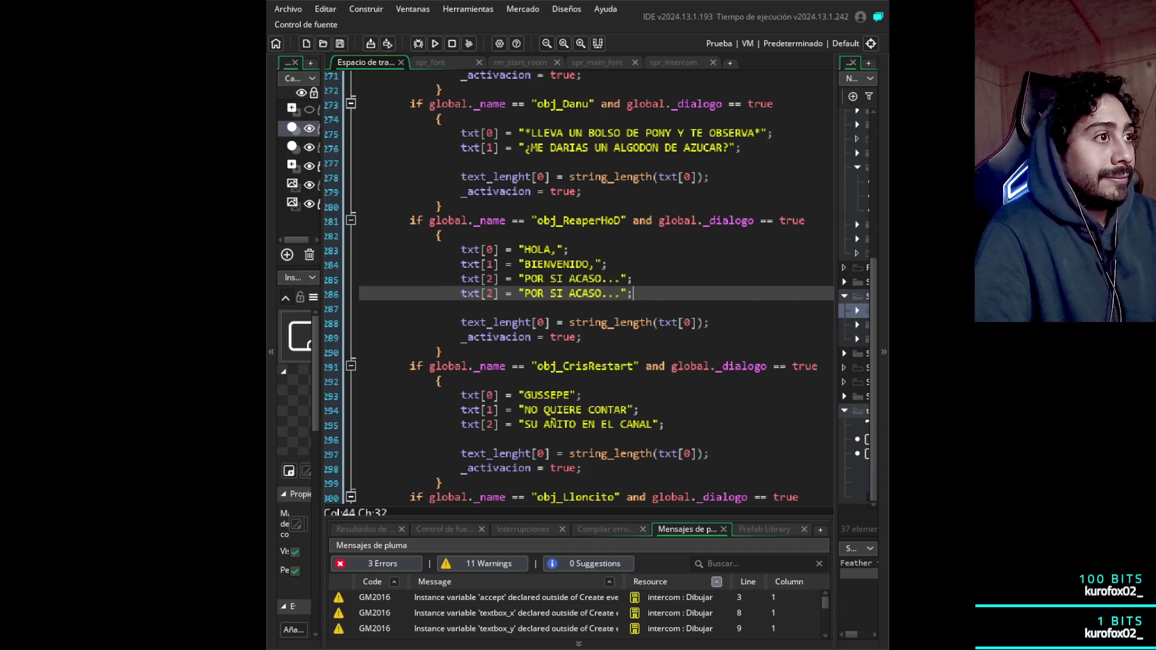
double_click(490, 294)
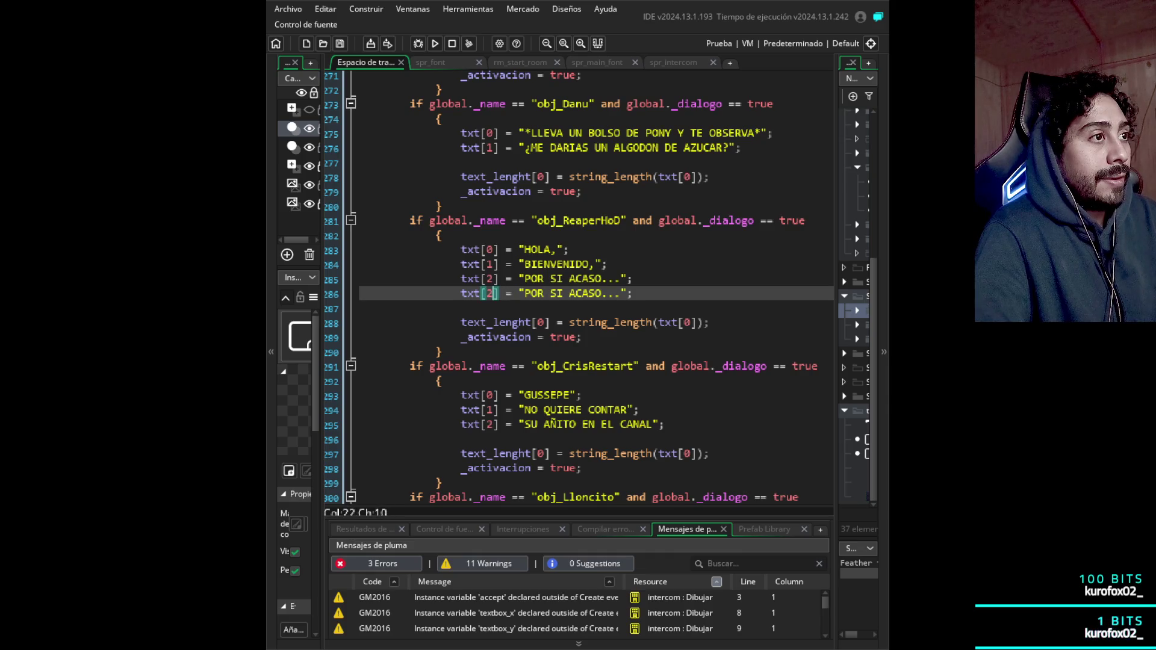
text(3)
key(Right)
key(Right)
key(Right)
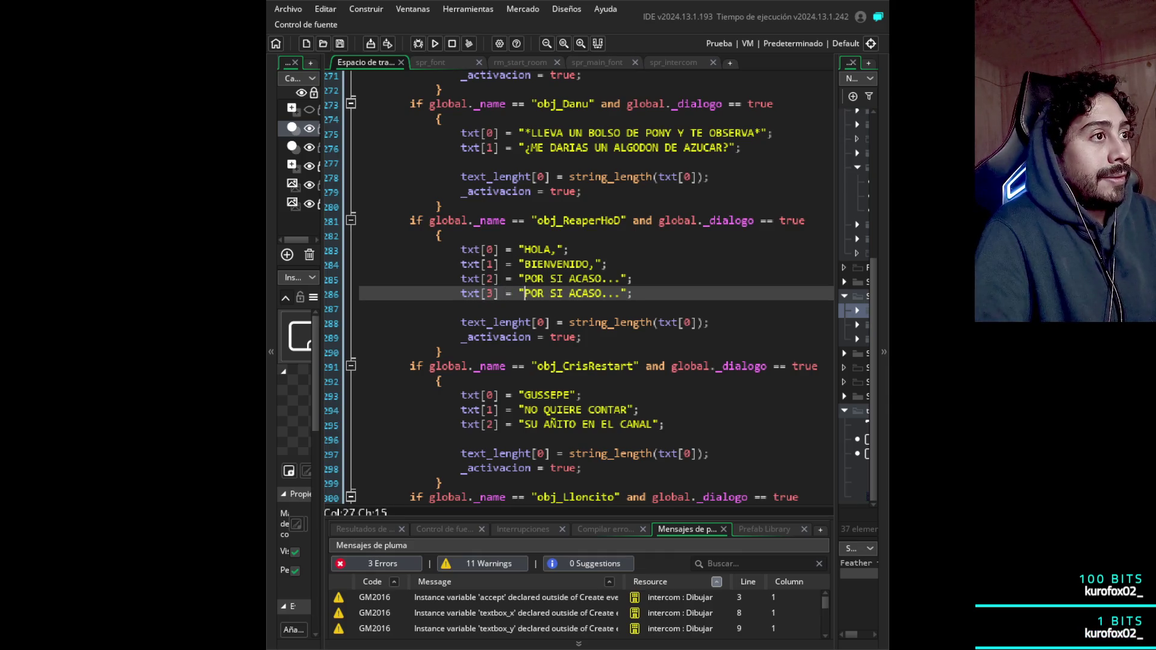
key(shift+Right)
key(shift+Right)
key(shift+Right)
key(BackSpace)
key(BackSpace)
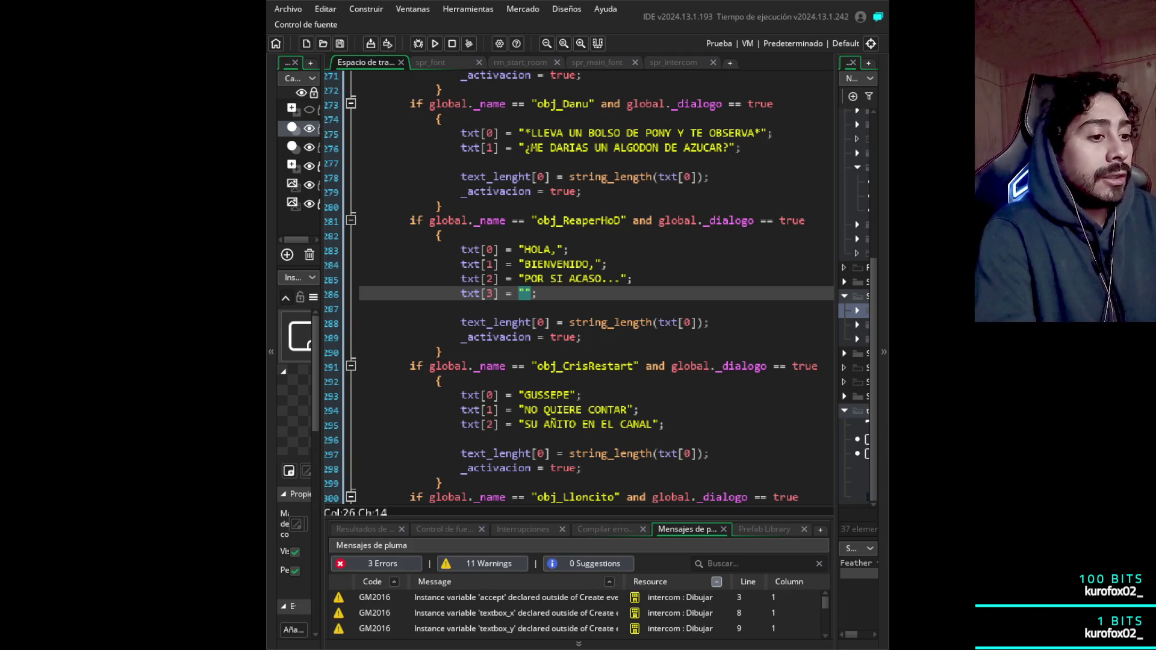
click(536, 293)
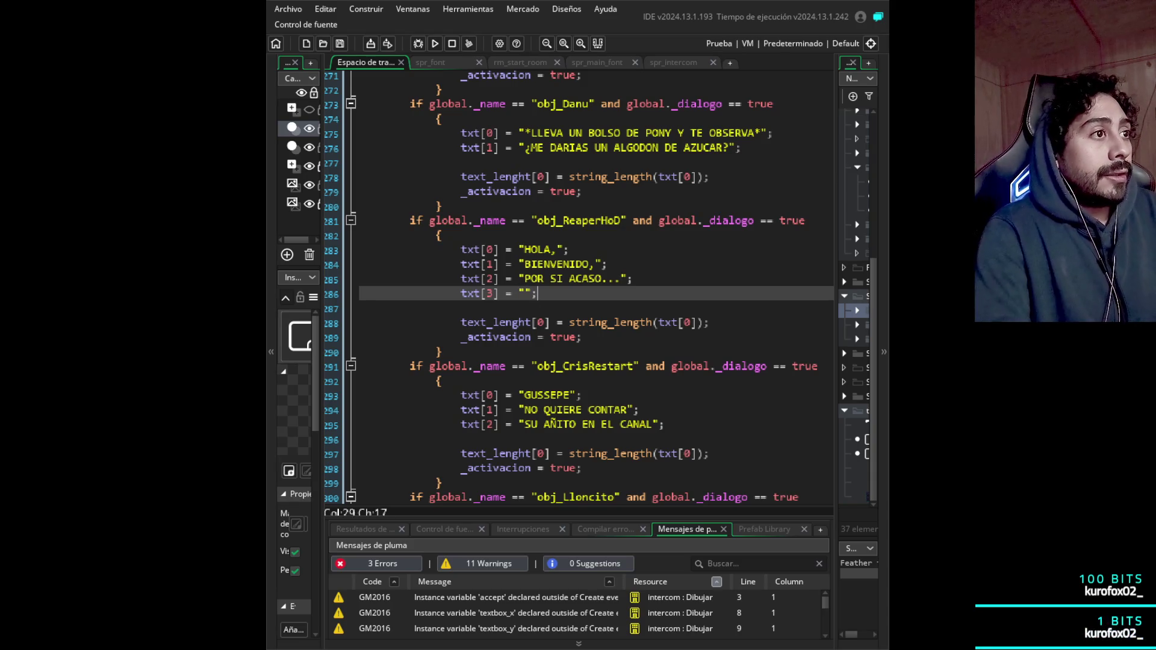
key(shift+Left)
key(shift+Left)
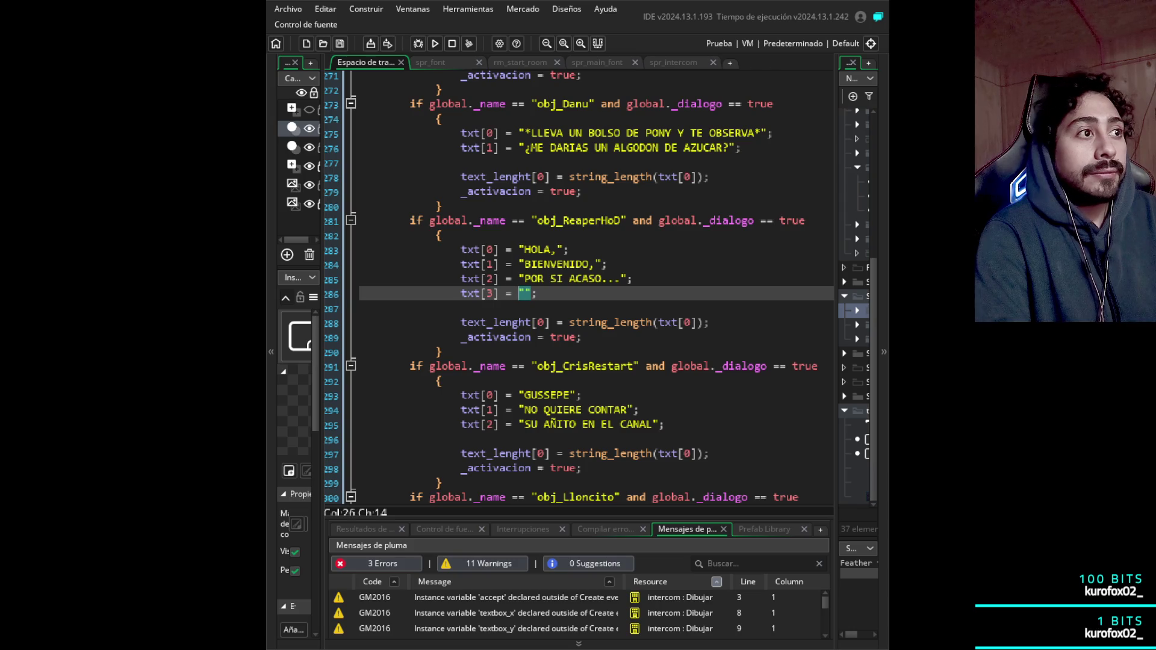
text(HAS CHU)
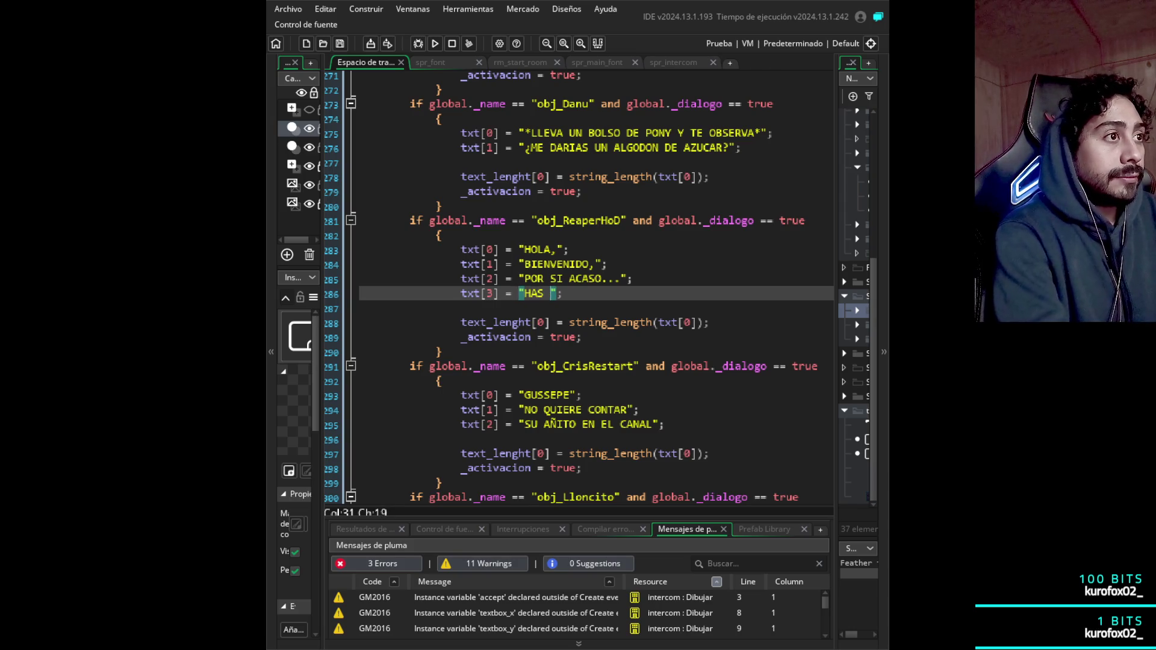
text(PADO POTO)
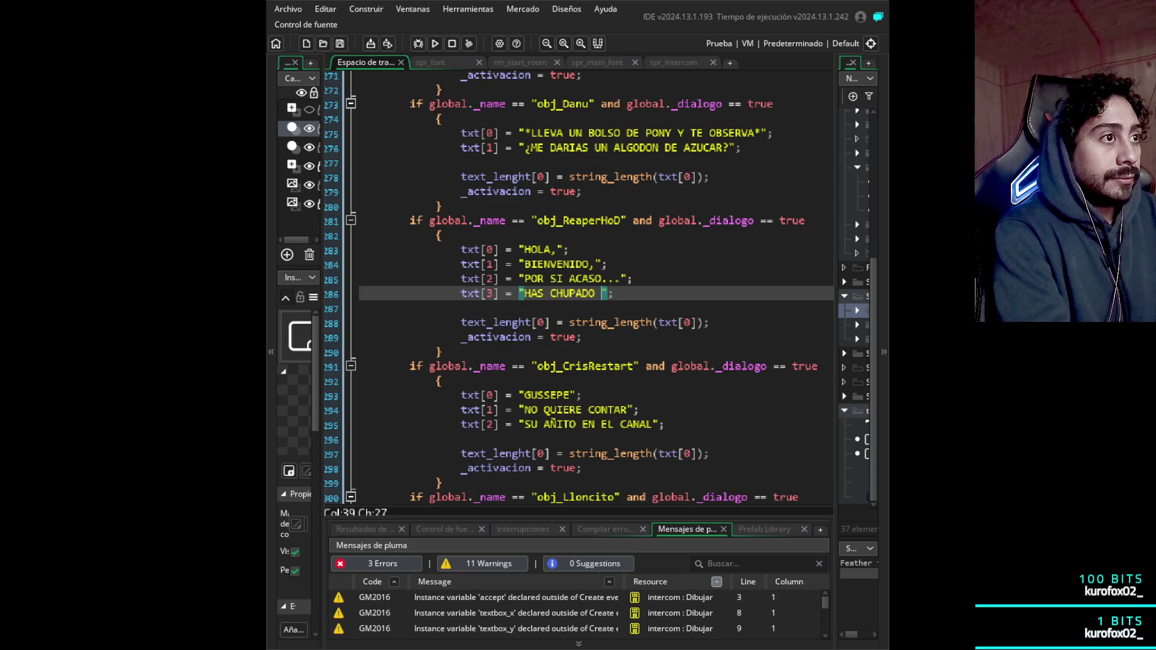
text(?)
click(544, 293)
click(524, 293)
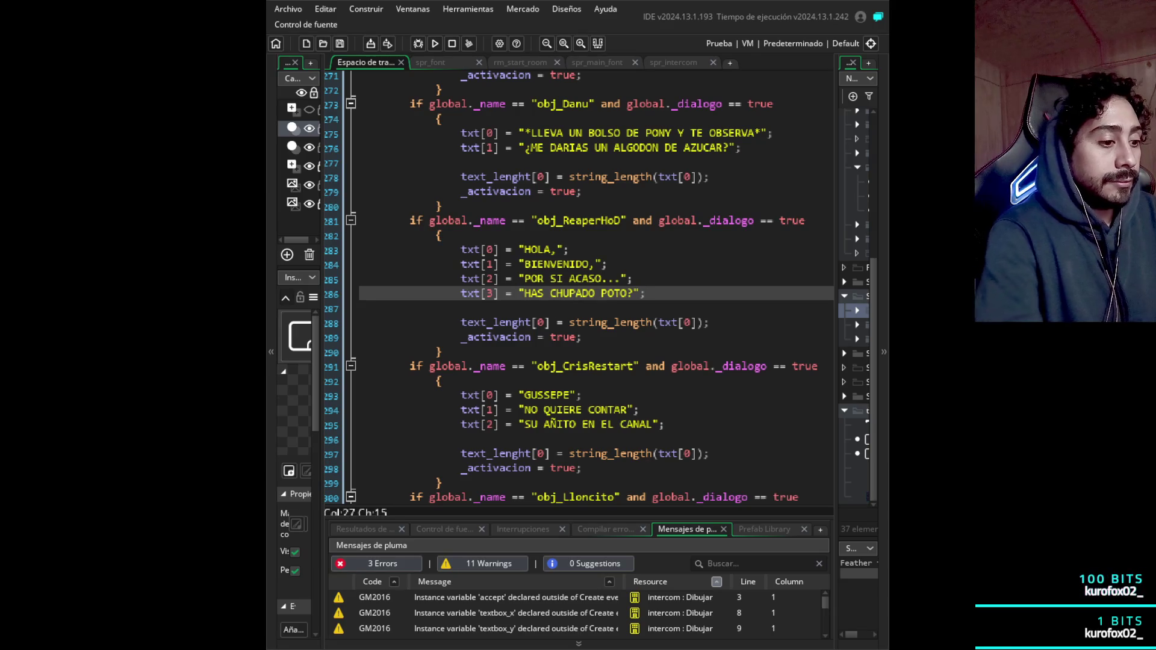
text(¿)
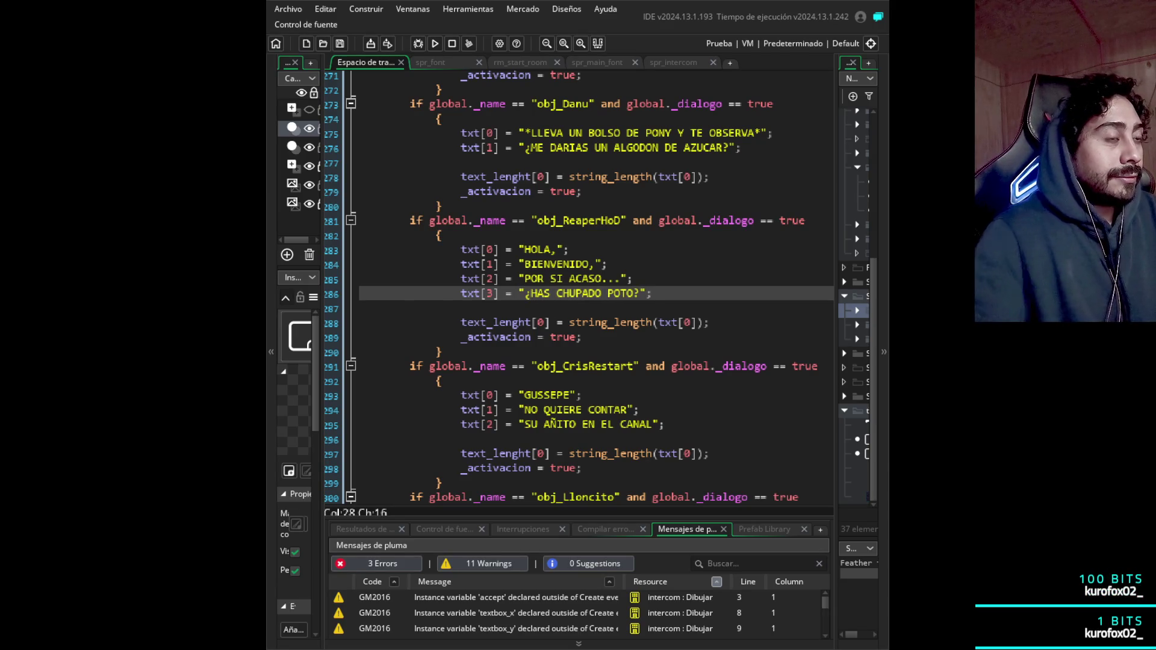
scroll(578, 289, down, 2)
- Replace GUSSEPE on line 293 of obj_CrisRestart with HAS PROBADO EL JUGO DE TOMATE DE ARBOL
scroll(578, 289, down, 1)
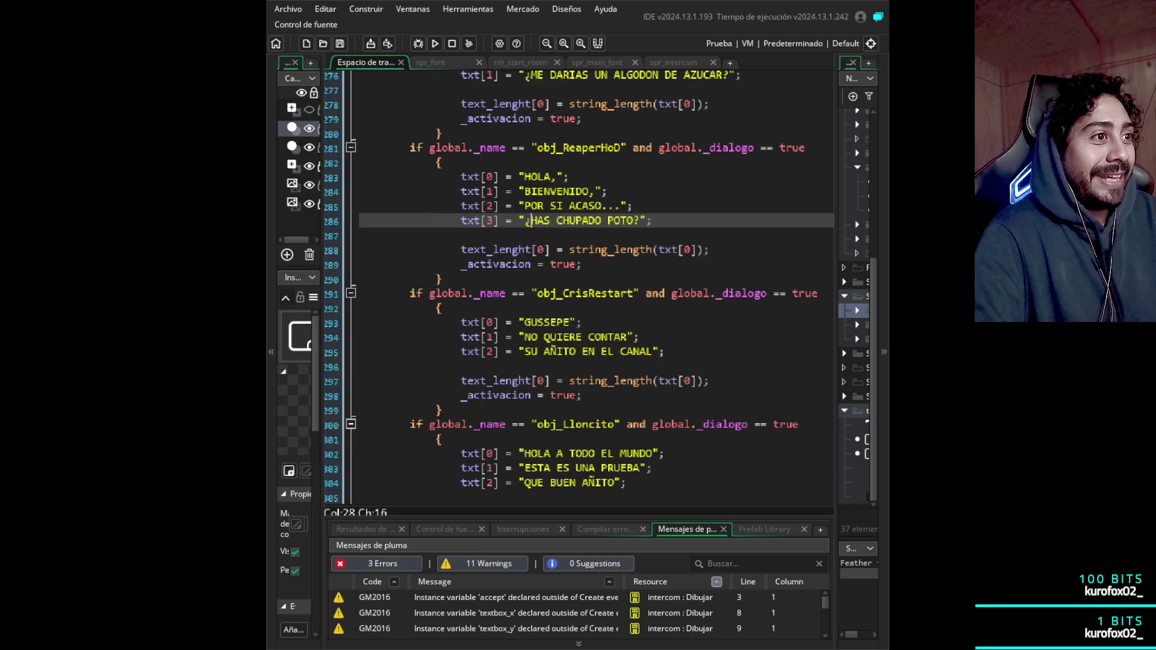
scroll(578, 289, down, 3)
scroll(578, 289, down, 3)
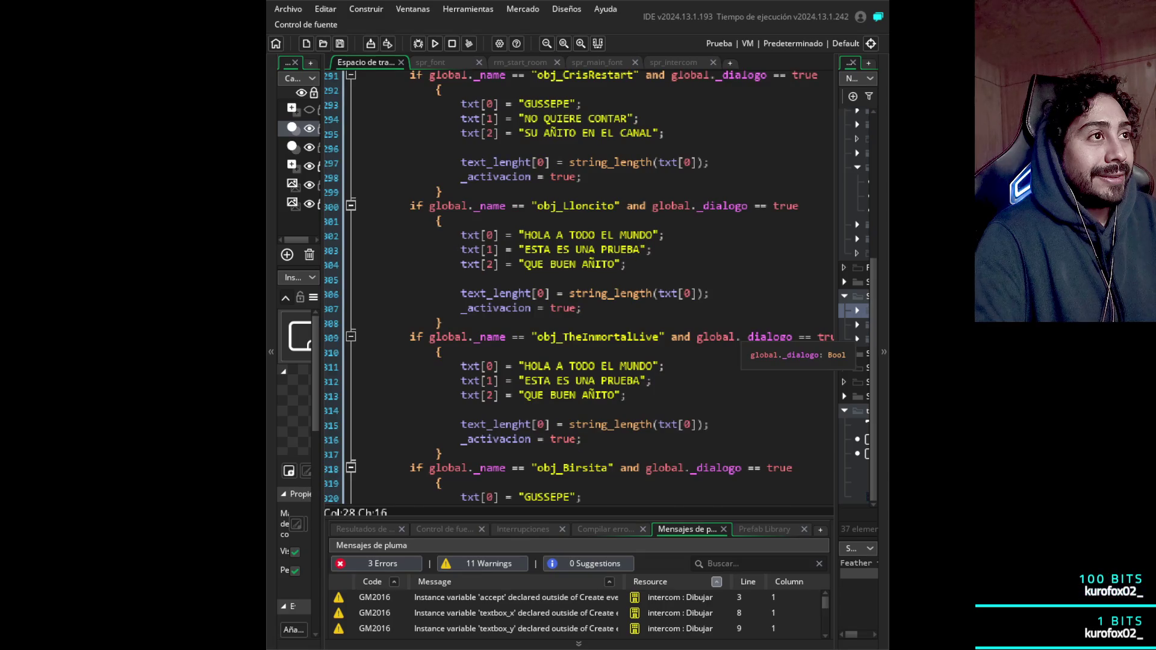
scroll(578, 289, up, 4)
scroll(578, 289, down, 3)
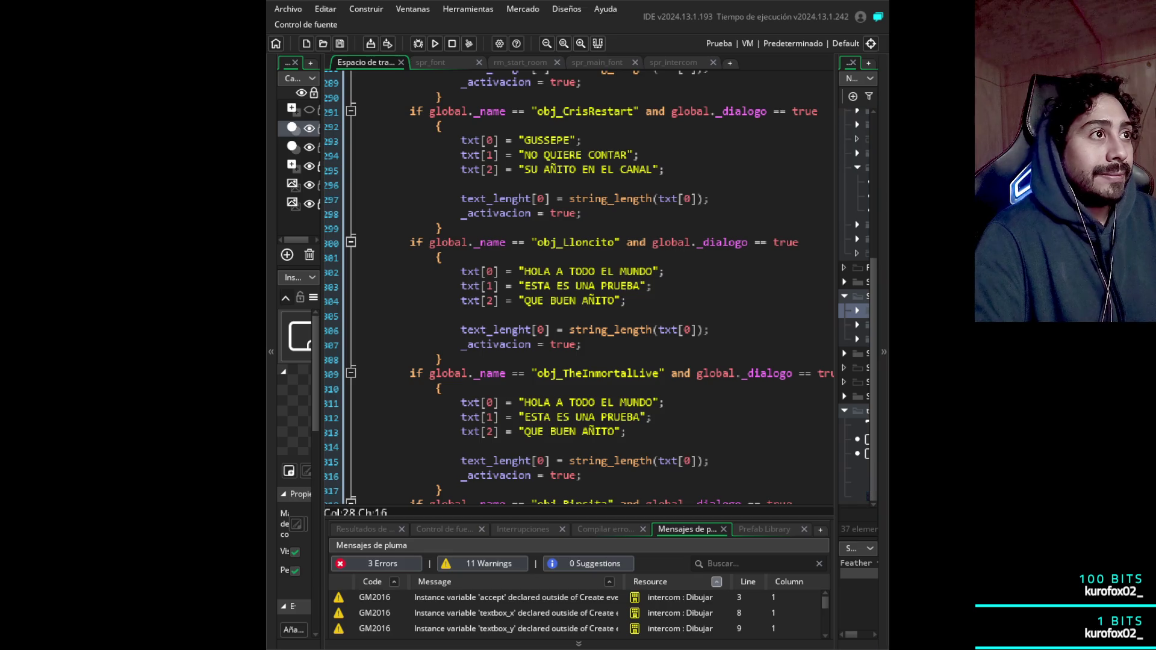
click(582, 141)
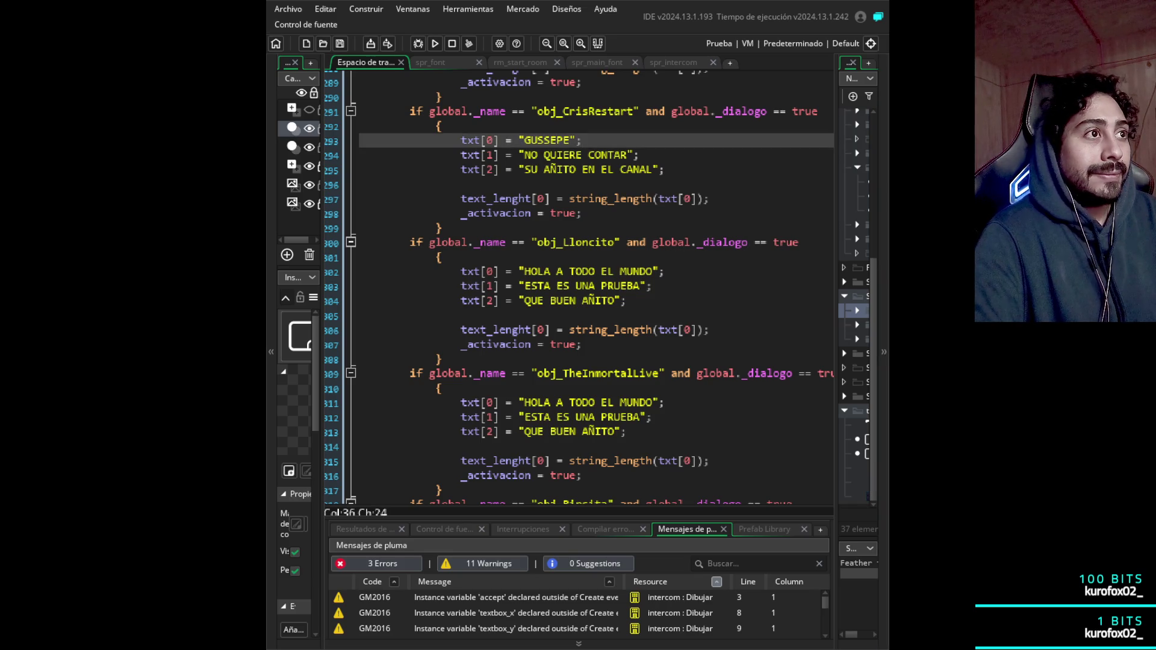
drag(570, 141, 530, 140)
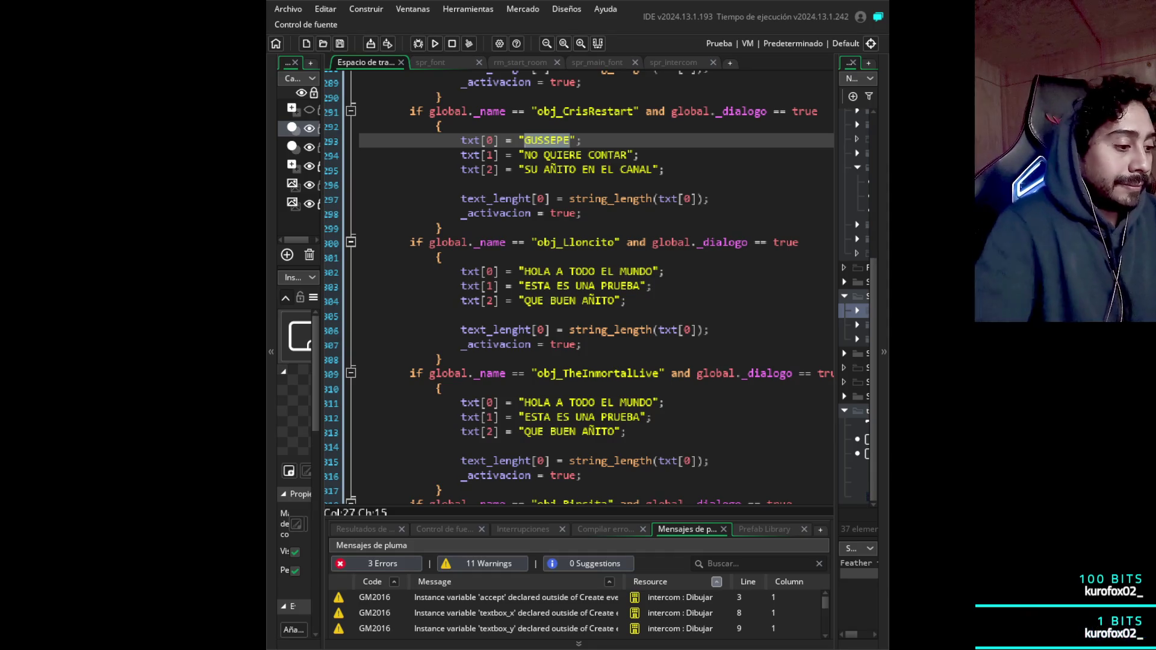
text(HAS )
text(PROBADO )
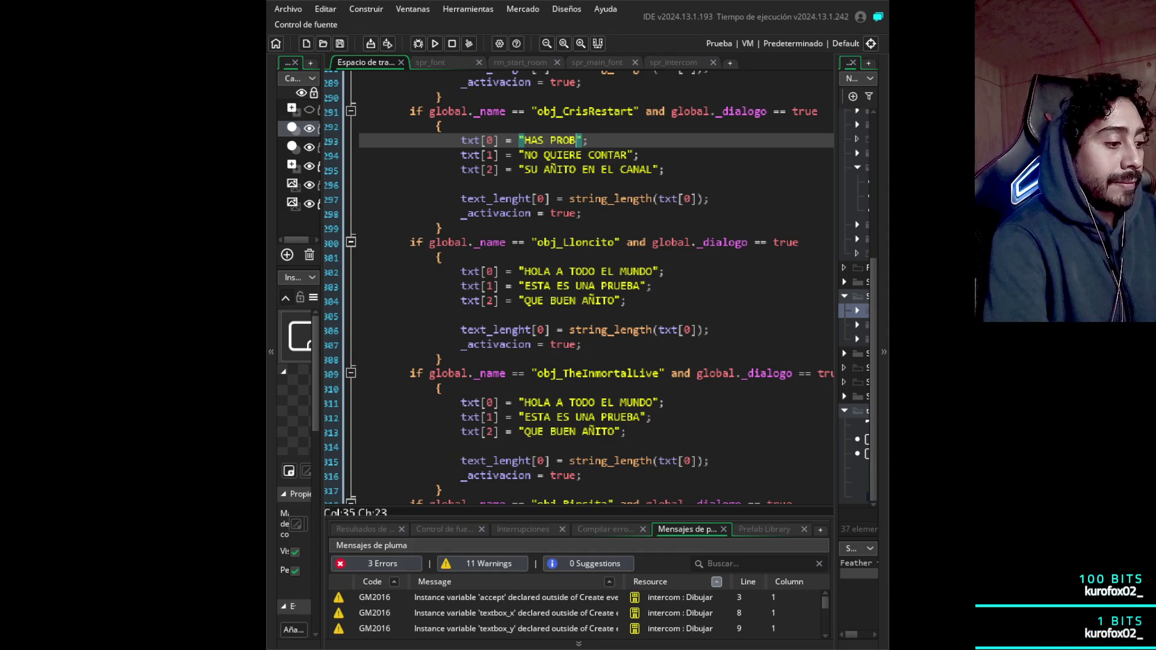
text(EL JUGO DE T)
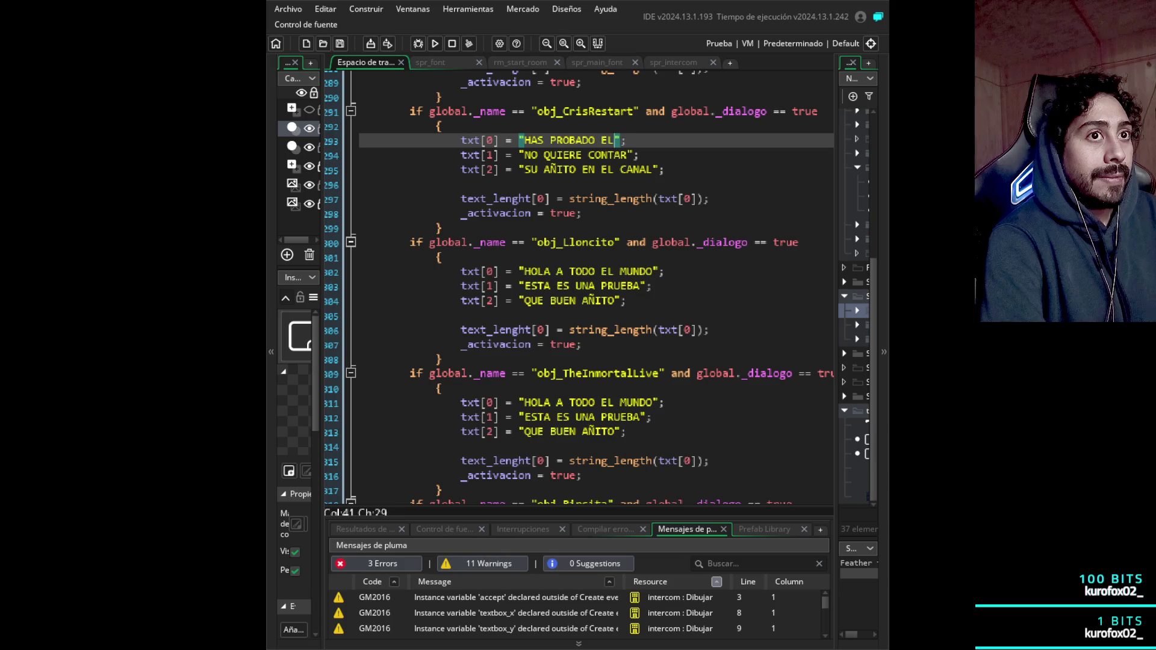
text(OMATE DE AR)
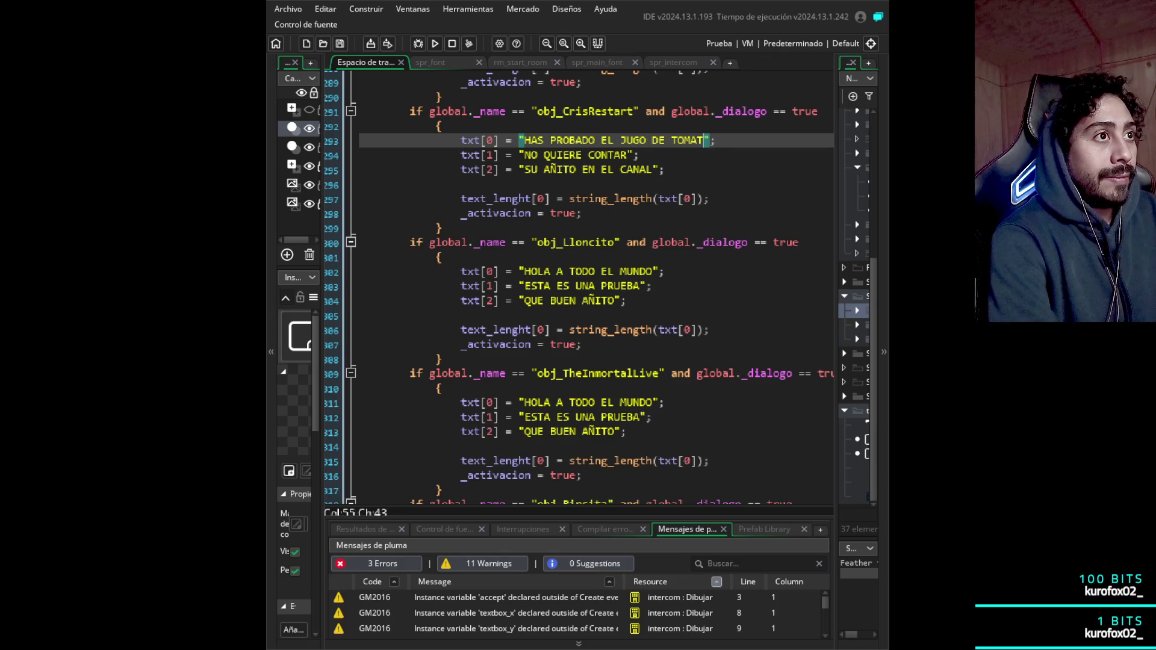
text(BOL)
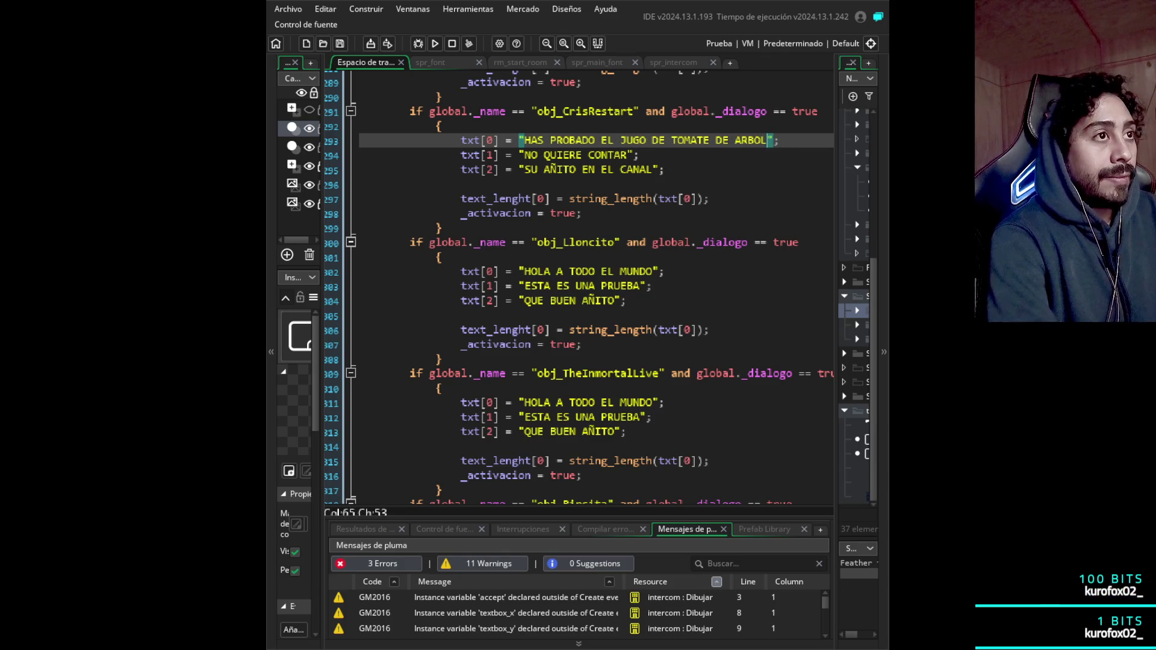
key(Down)
key(Down)
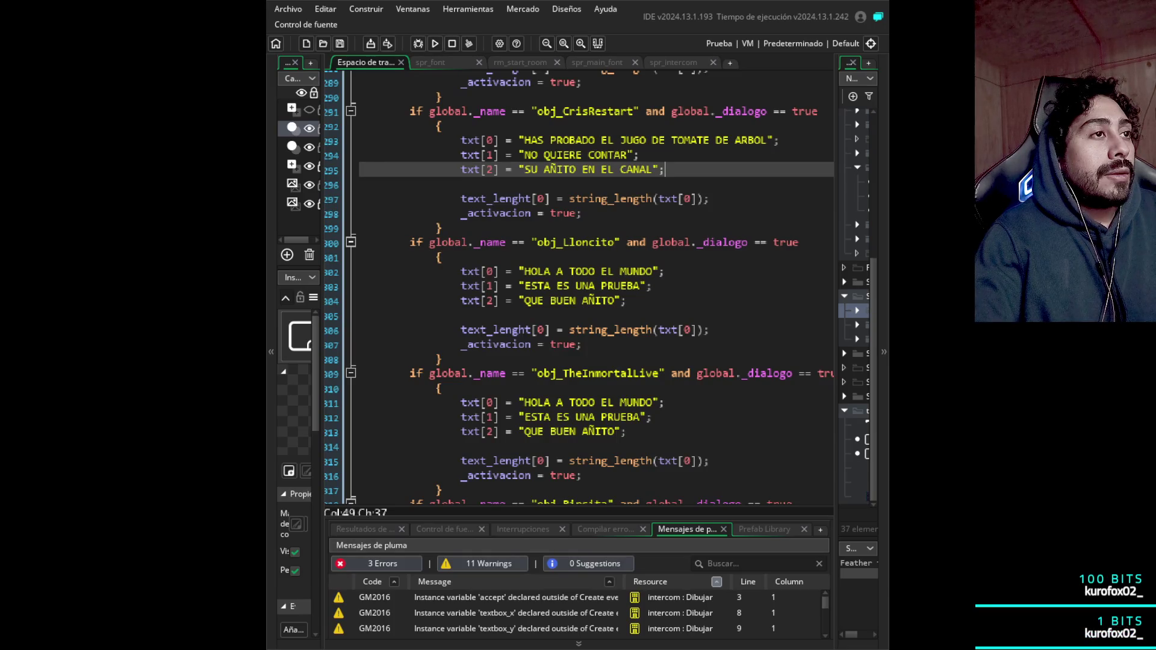
click(638, 155)
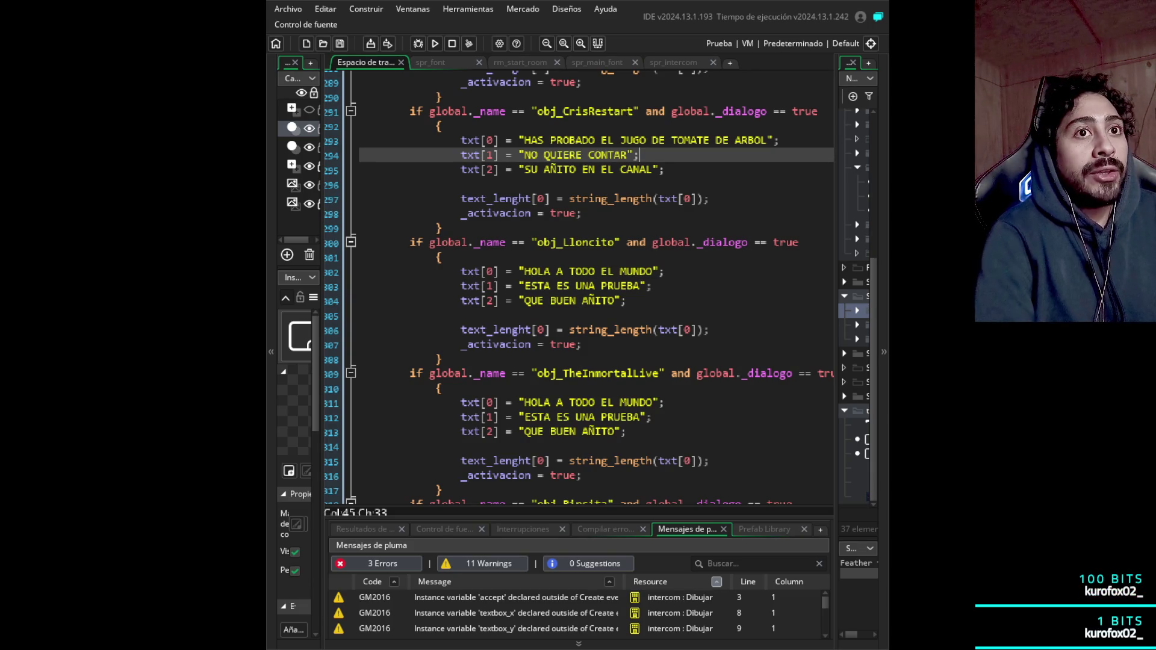
- Change line 294 from NO QUIERE CONTAR to NO PUEDO ESTOY DE CEL
click(628, 155)
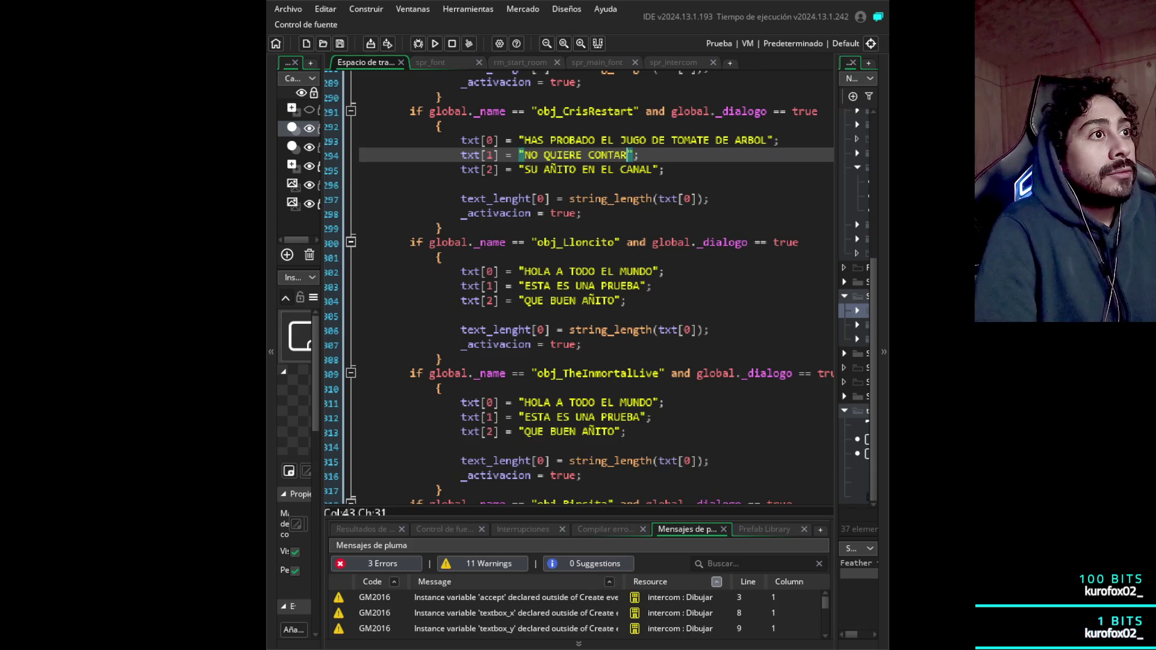
key(shift+Left)
key(shift+Left)
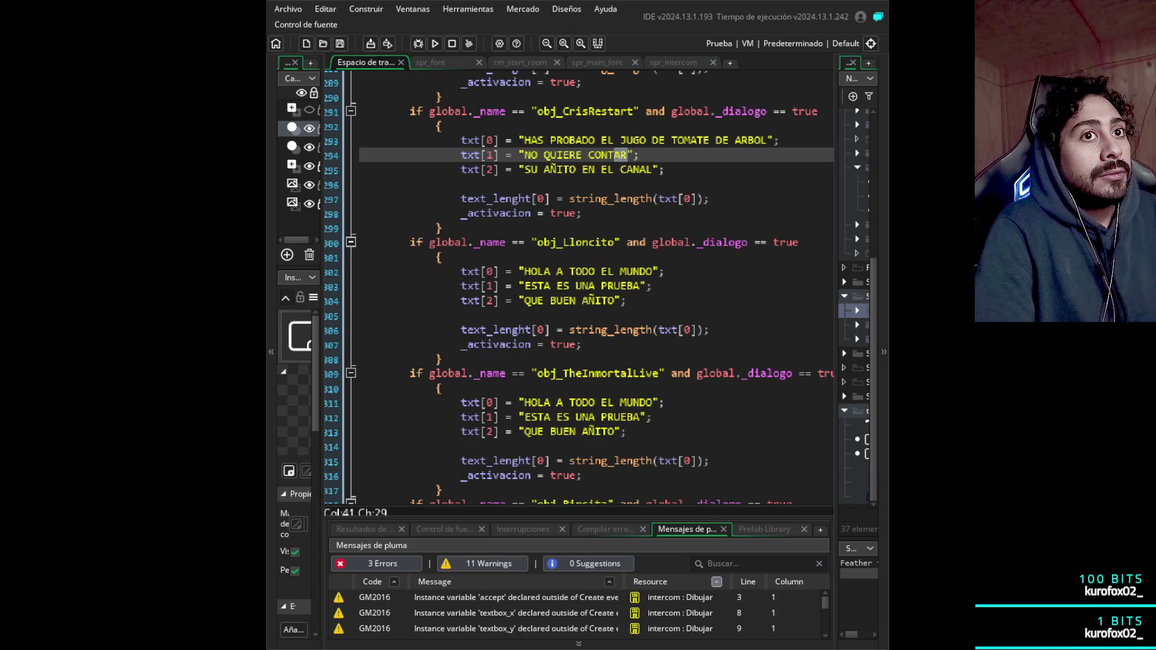
key(shift+Left)
key(shift+Left)
key(shift+Left)
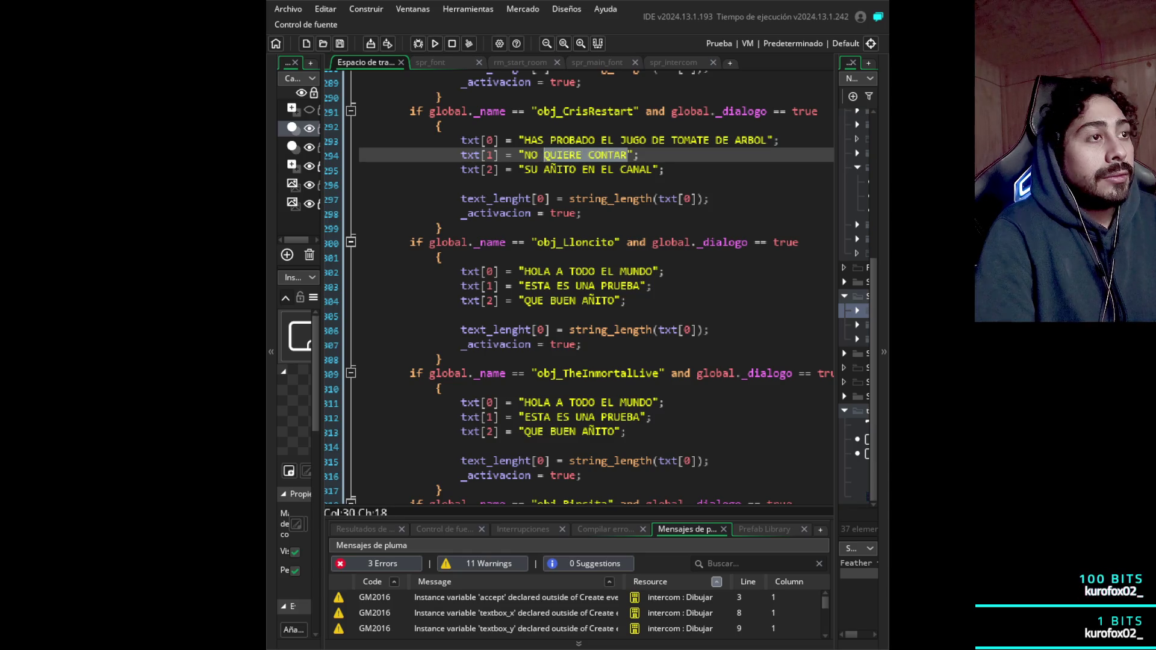
text(PUEDO ESTOY)
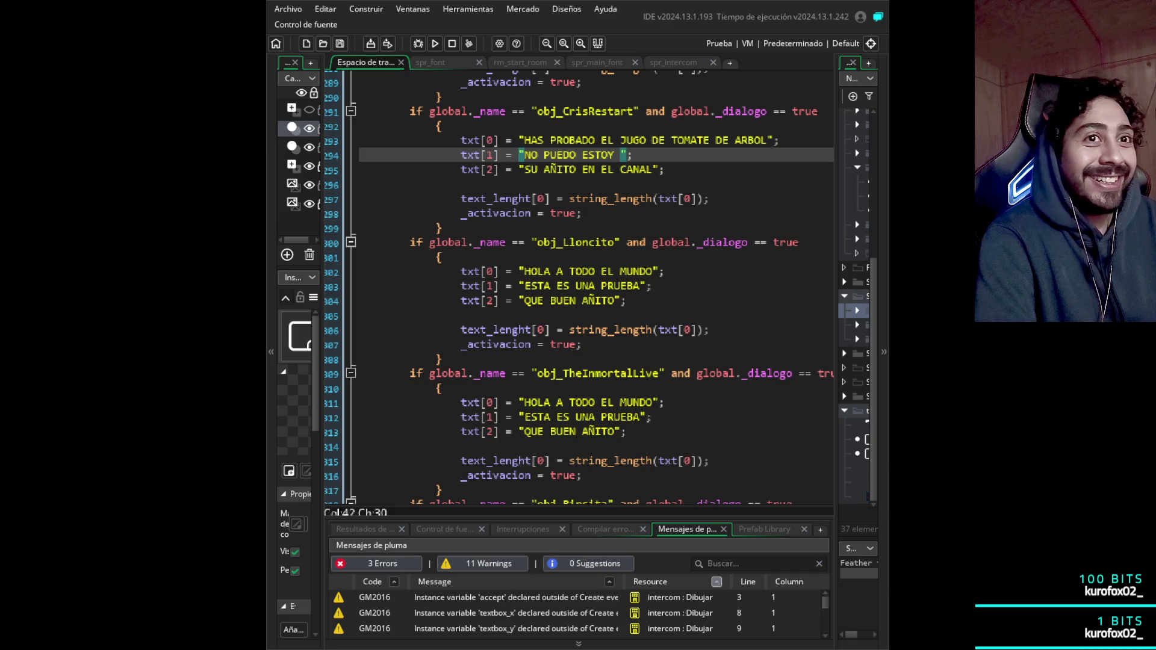
text(DE CEL)
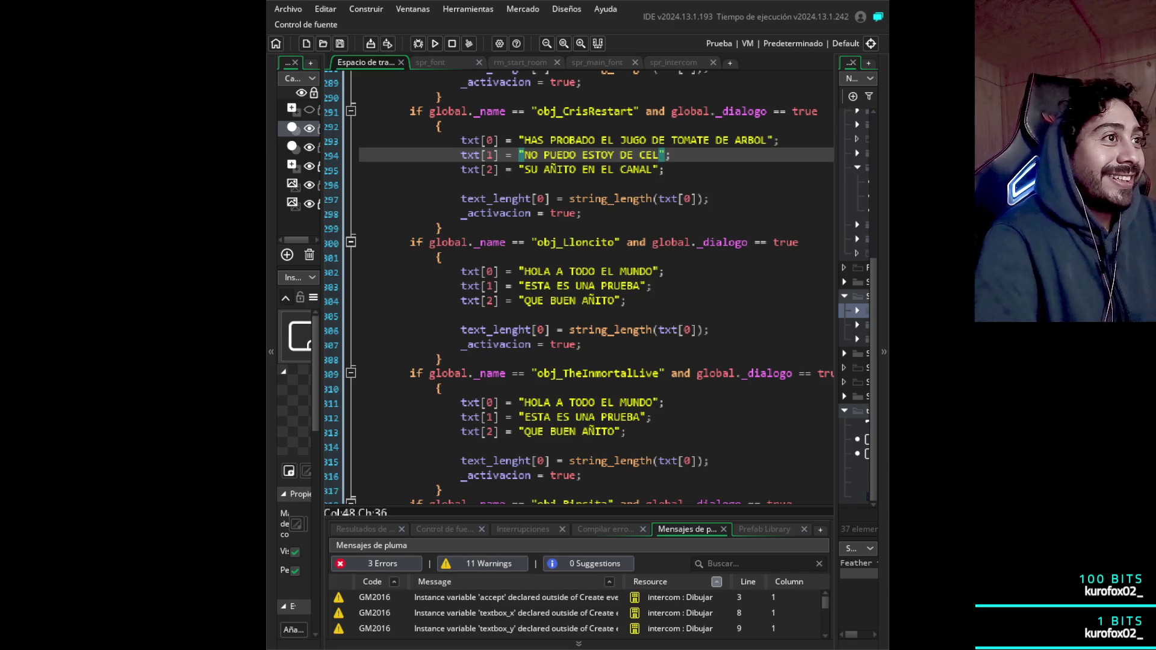
- Delete CrisRestart's third dialogue line, SU AÑITO EN EL CANAL
key(End)
key(shift+Down)
key(BackSpace)
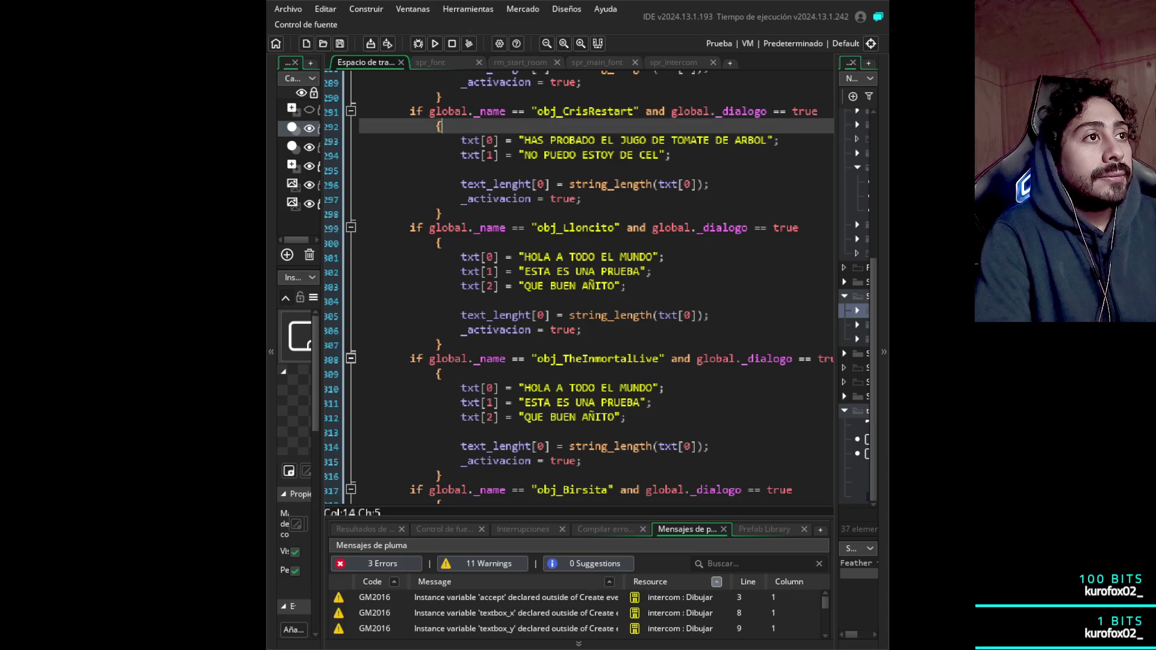
click(671, 140)
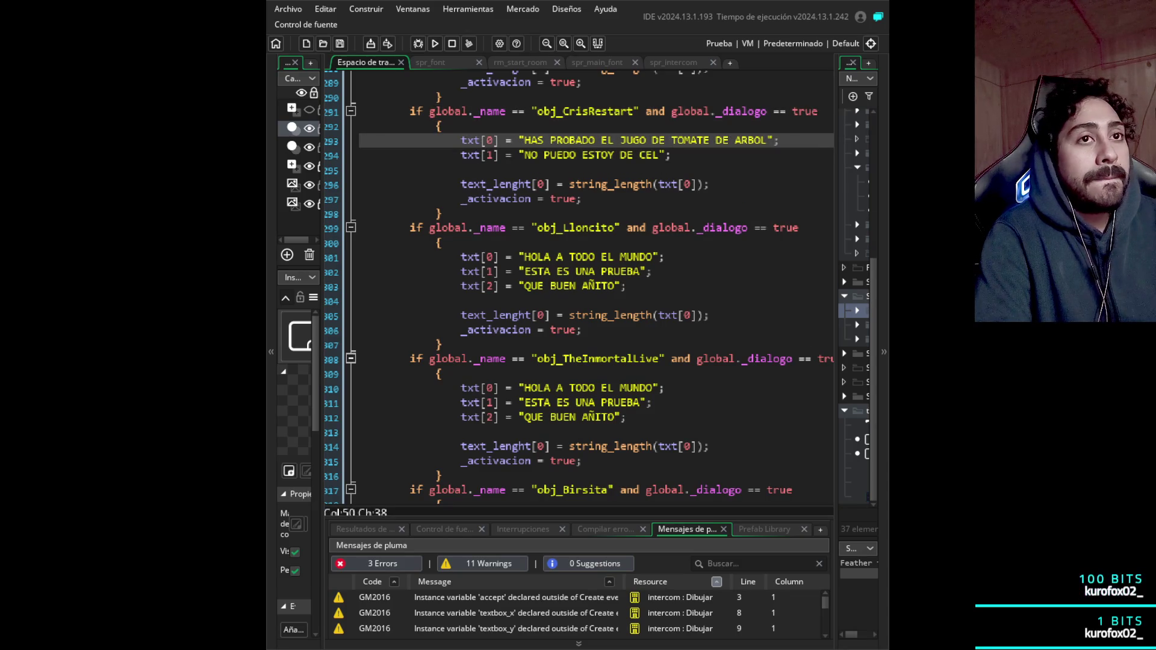
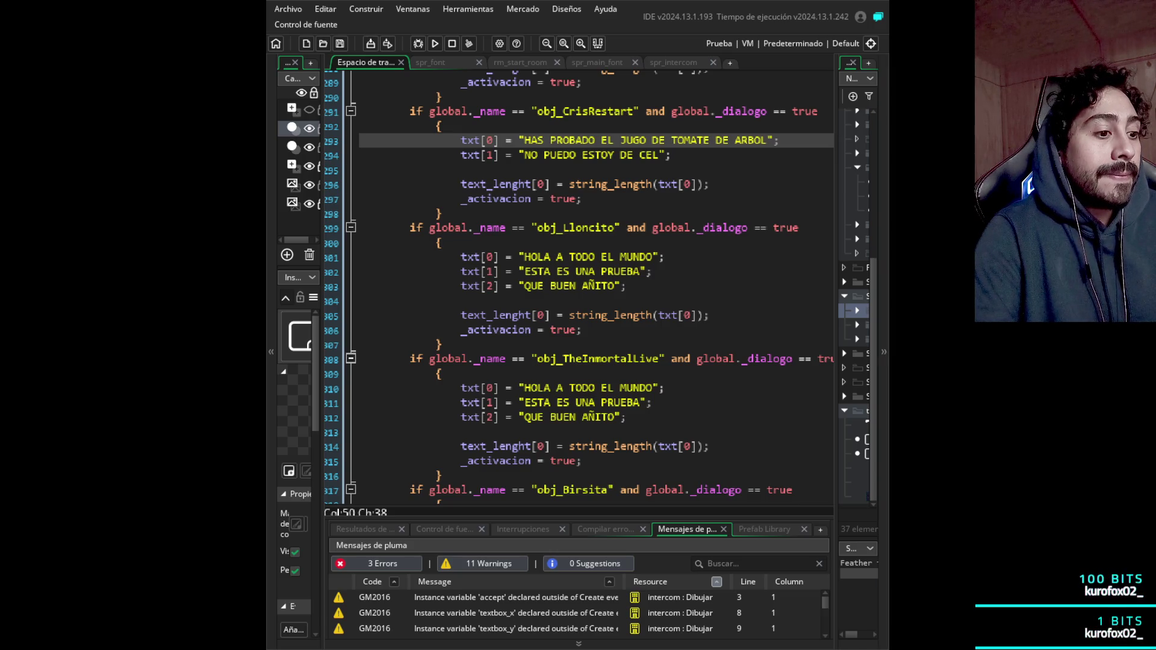
- Replace Lloncito's HOLA A TODO EL MUNDO greeting with 'POR QUE HABLAS CONMIGO, EN VEZ DE JUGAR?'
click(359, 171)
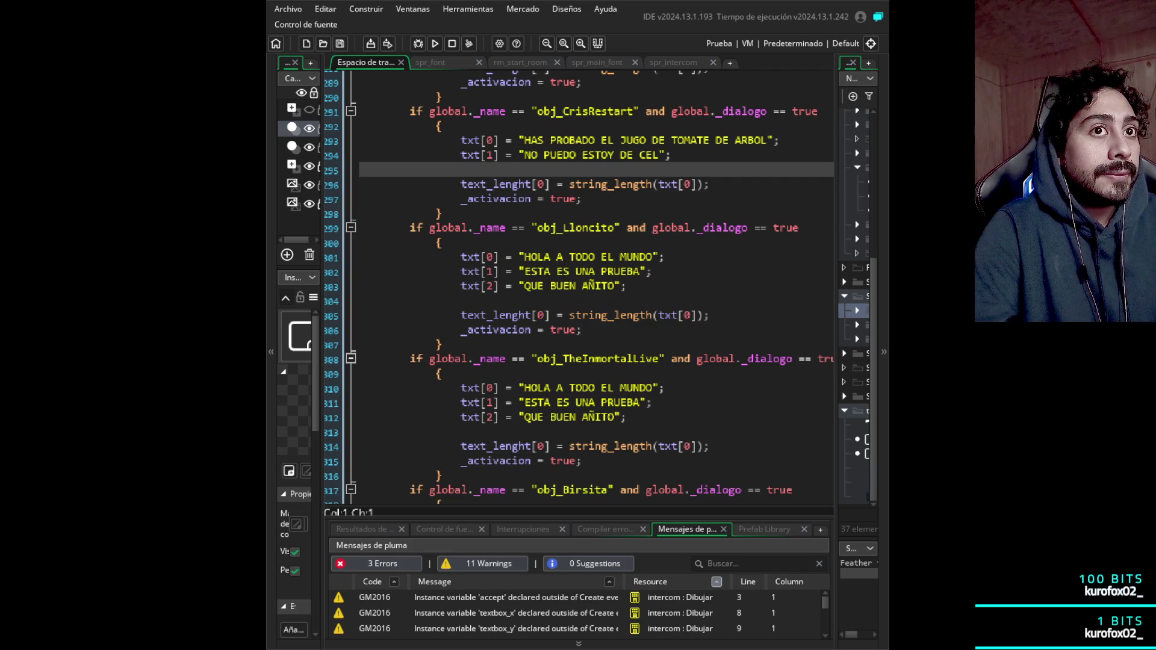
click(670, 154)
scroll(671, 155, down, 1)
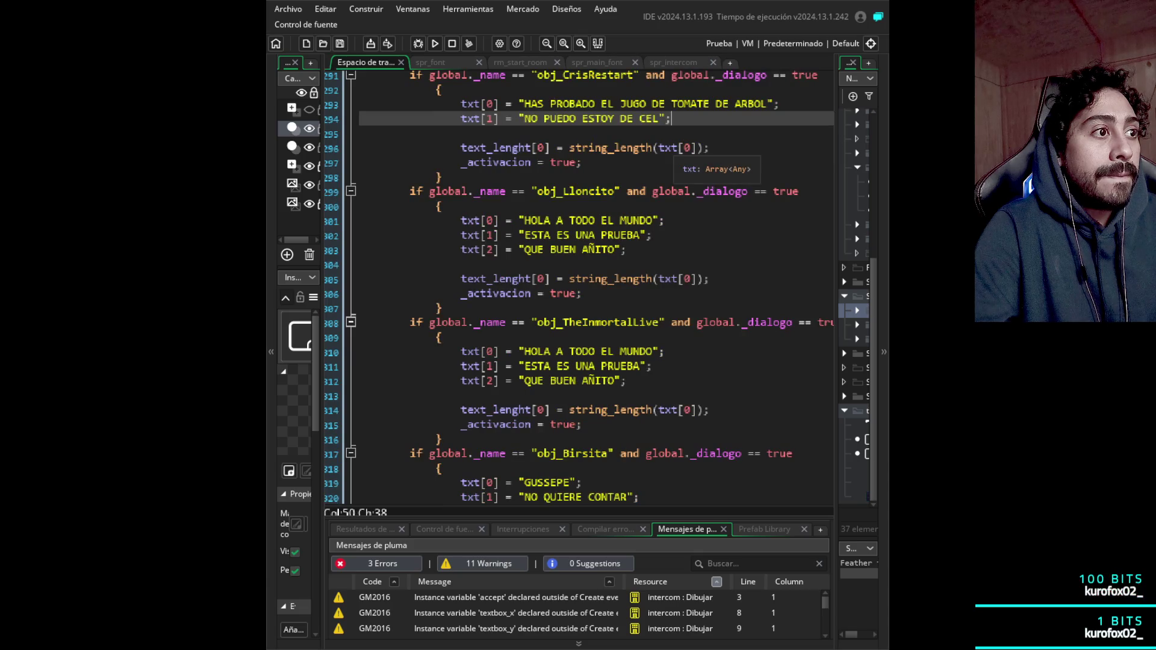
scroll(670, 155, down, 2)
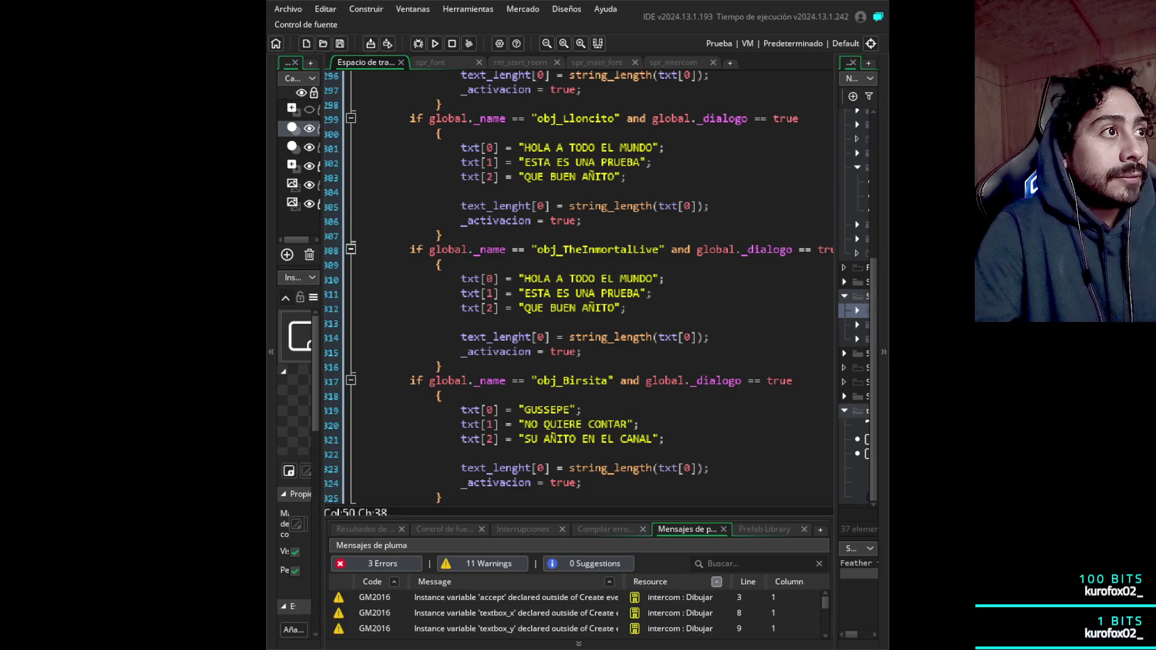
mouse_move(519, 148)
mouse_down()
mouse_move(650, 162)
mouse_move(658, 148)
mouse_up()
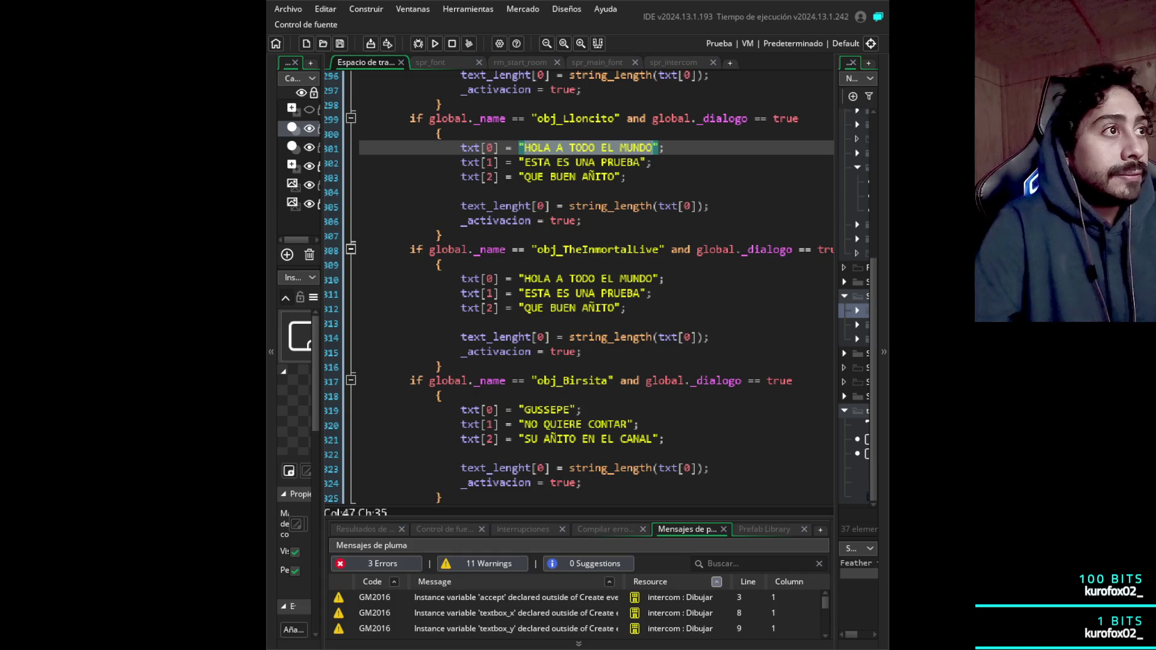
key(BackSpace)
text(PORQUE)
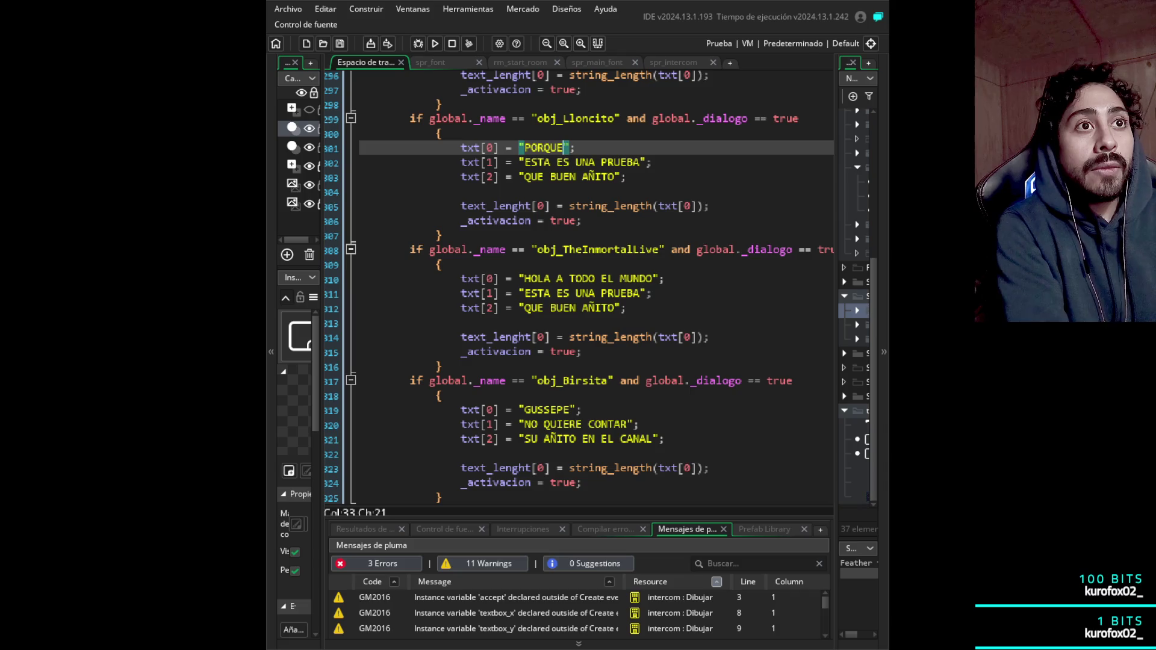
key(Left)
key(Left)
key(Left)
key(End)
text(HABLAS CON)
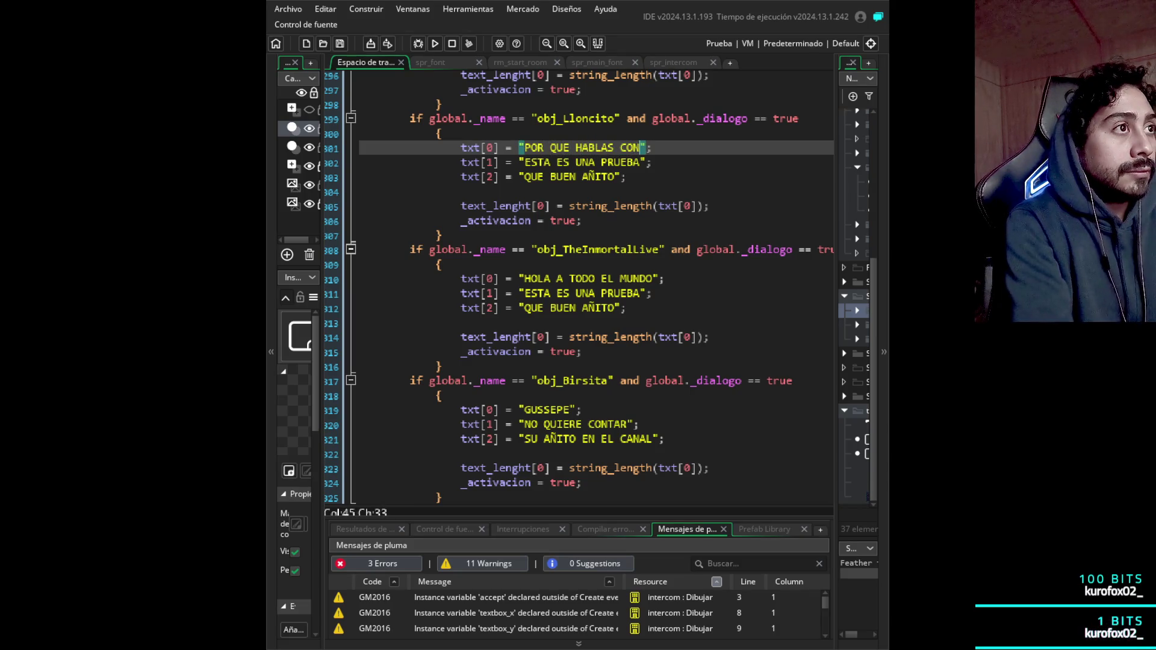
text(MIGO)
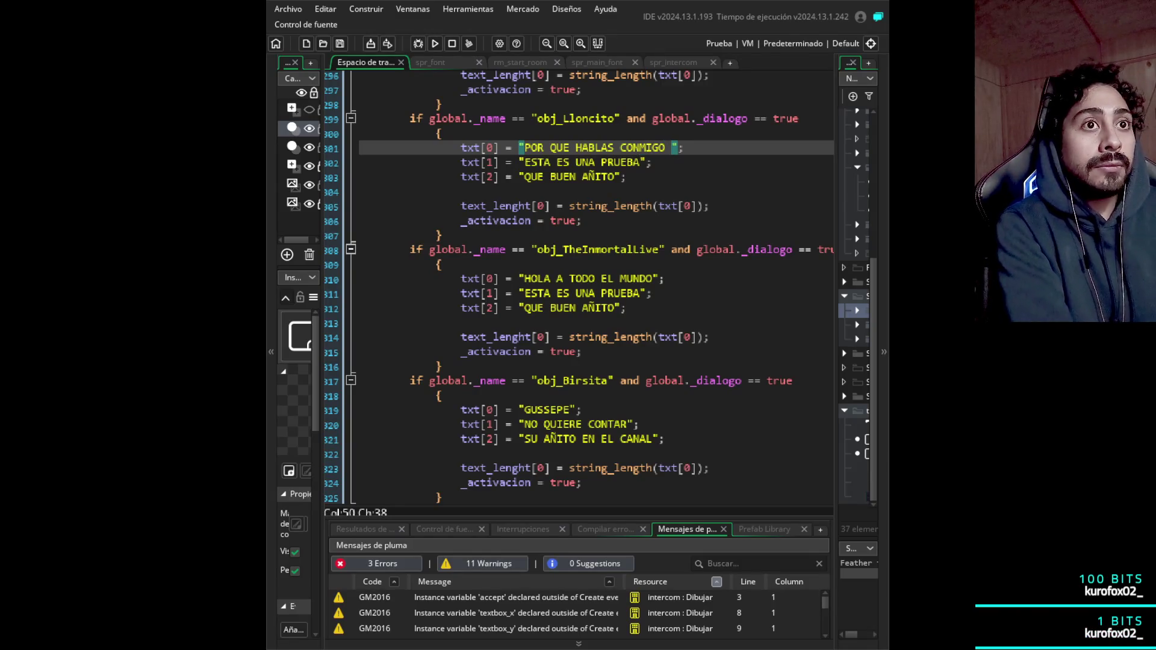
key(BackSpace)
text(, EN VEZ D)
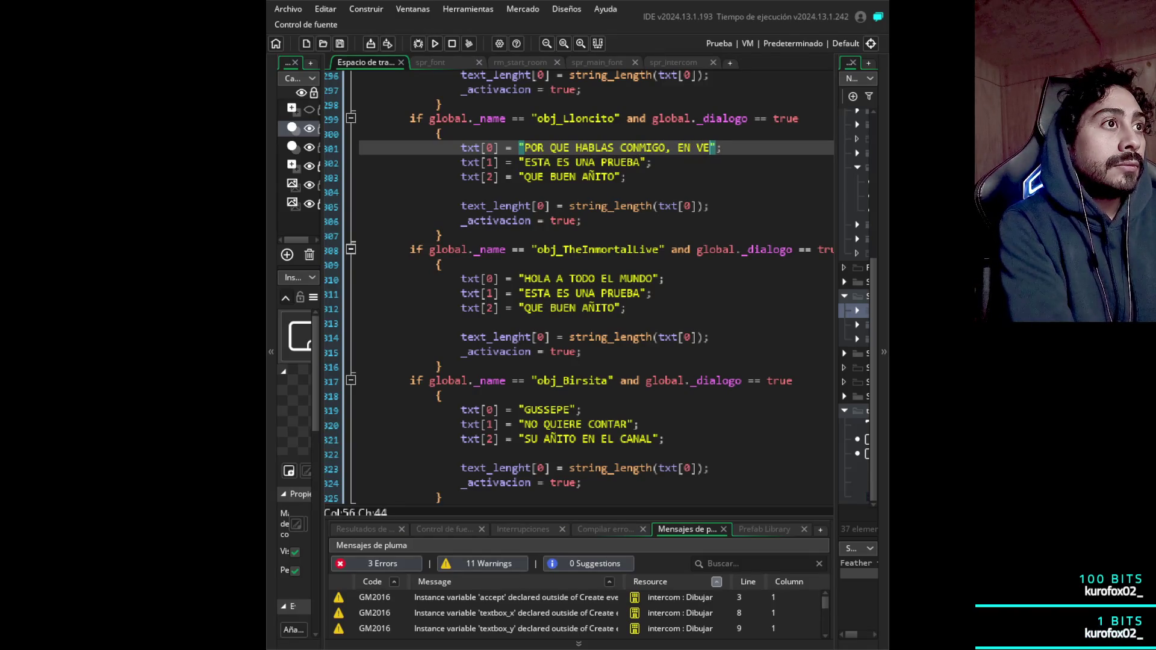
text(E JUGAR?)
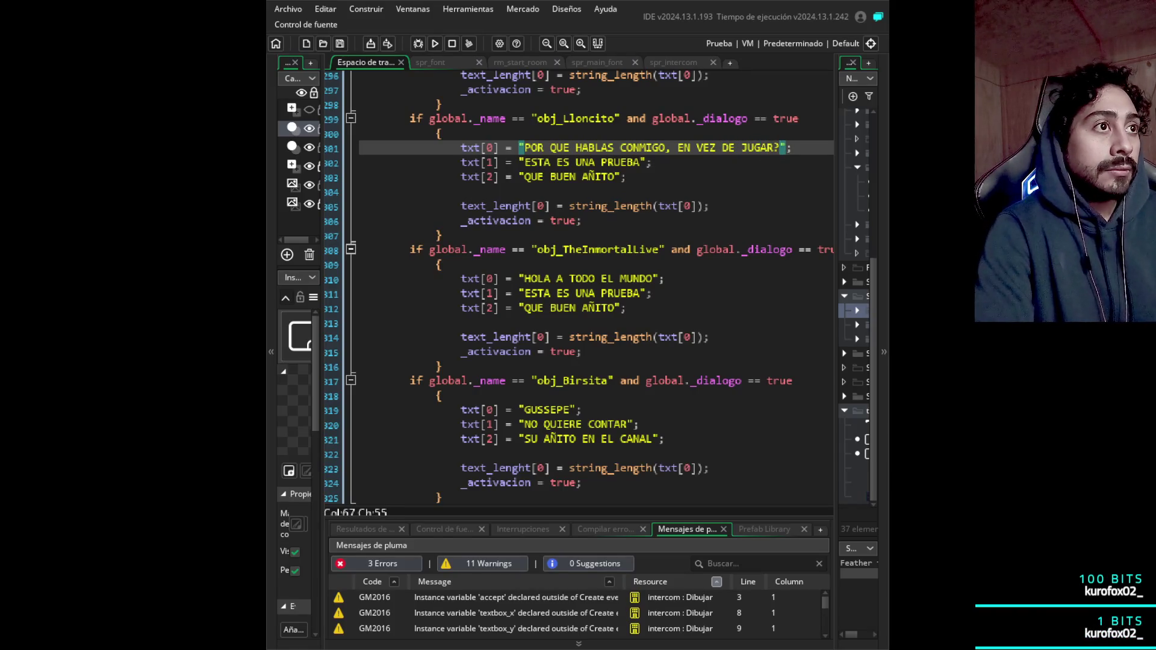
- Punctuate the line as '¿POR QUE HABLAS CONMIGO?, ¿EN VEZ DE JUGAR?'
click(678, 148)
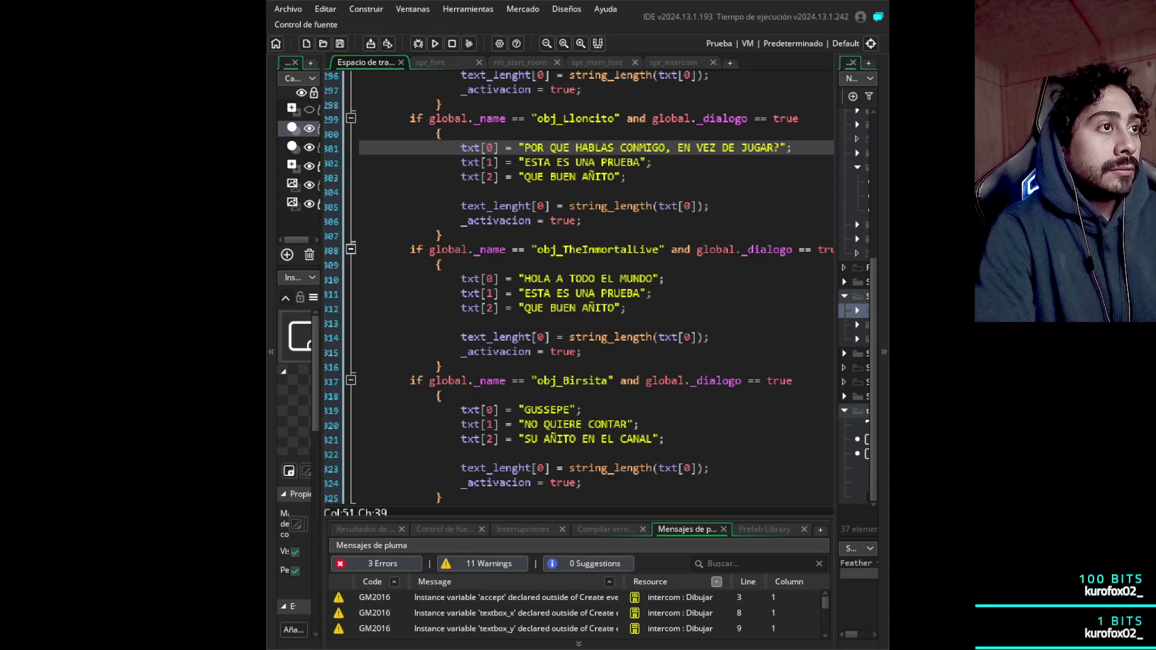
key(Left)
key(Left)
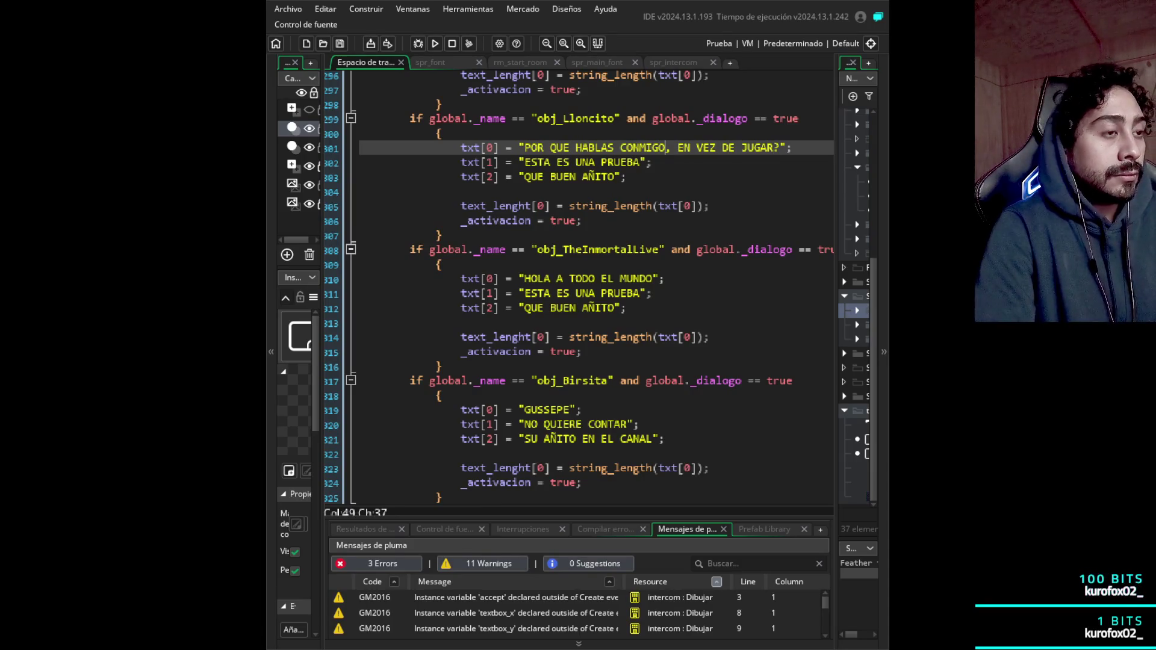
text(¿)
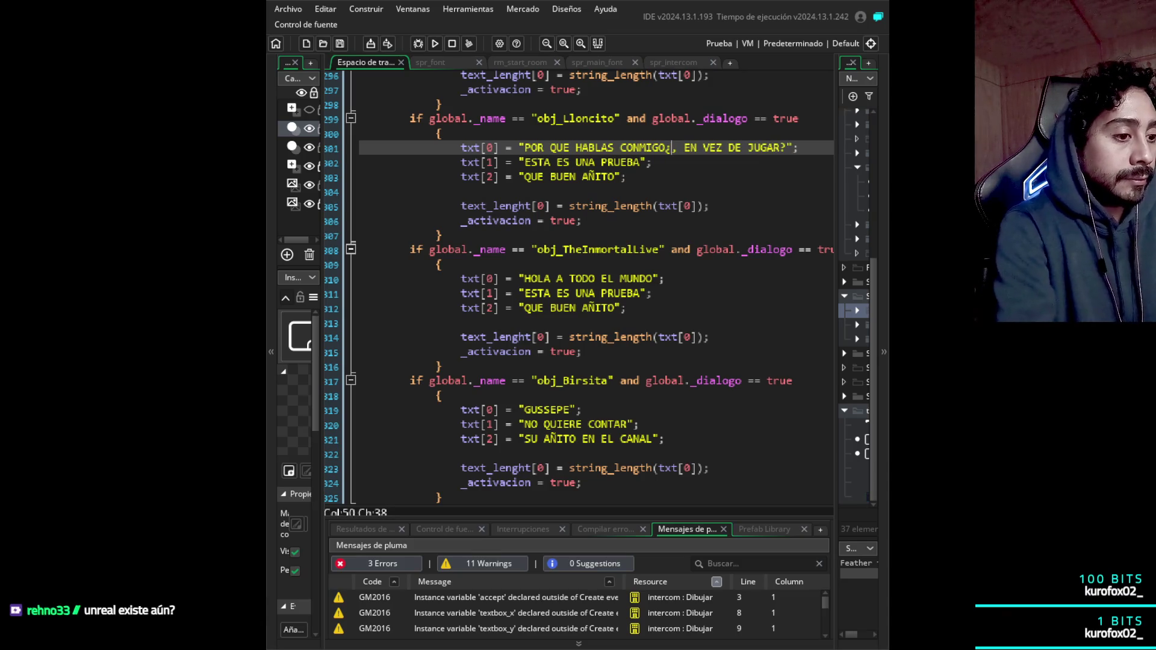
key(BackSpace)
text(?)
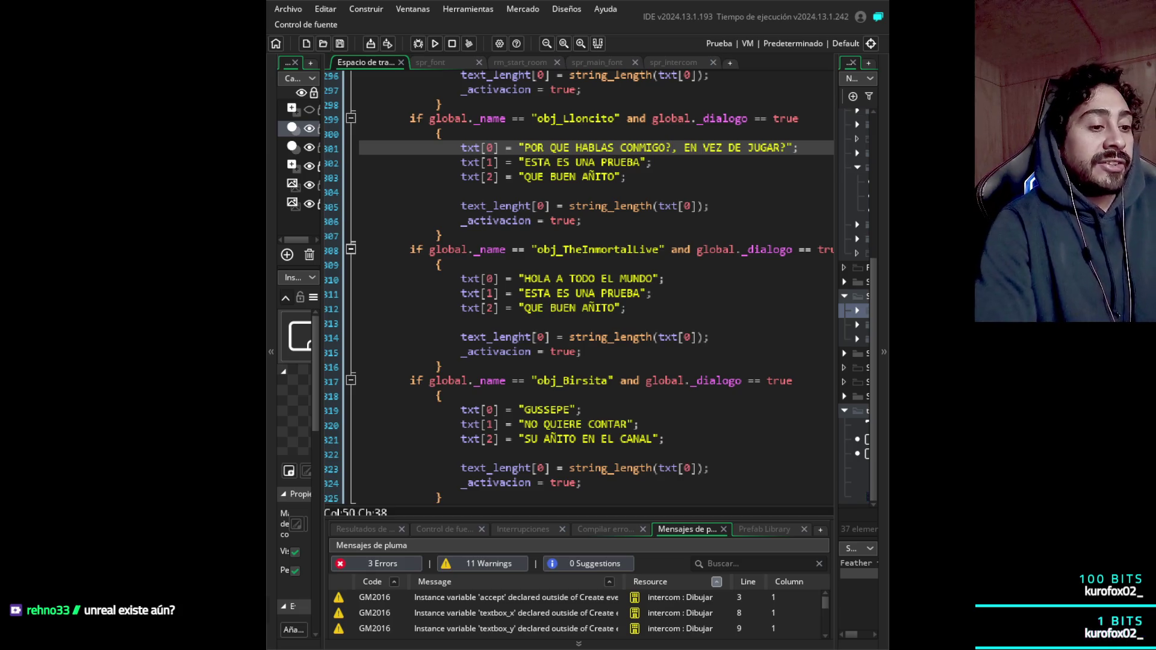
click(550, 148)
click(525, 148)
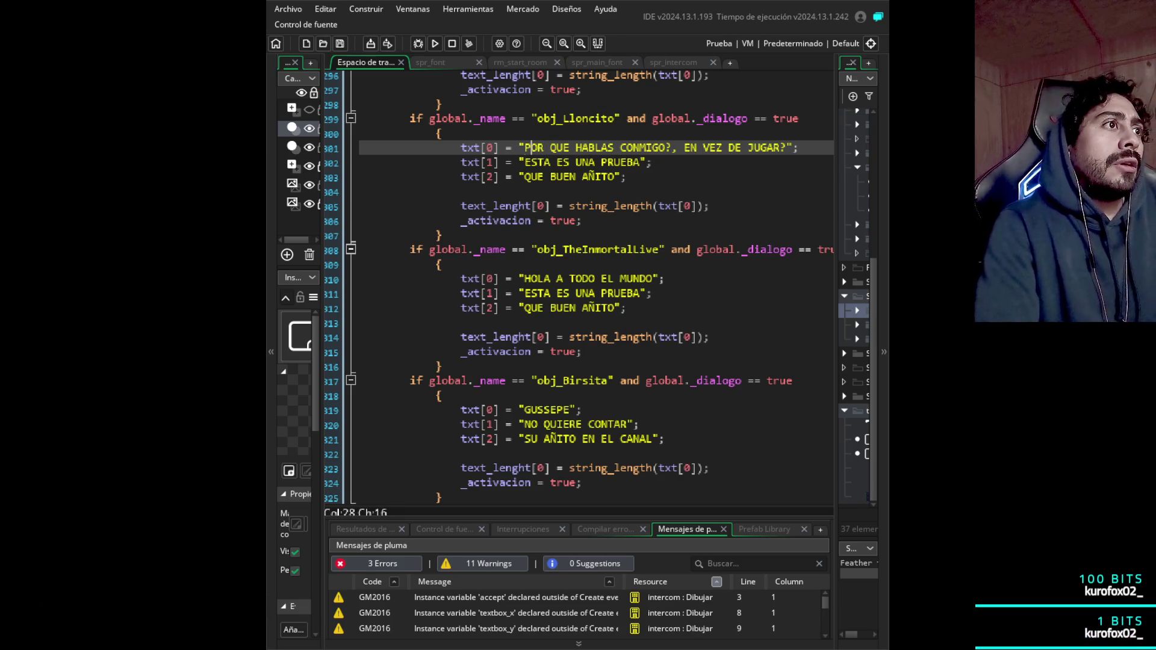
text(¿)
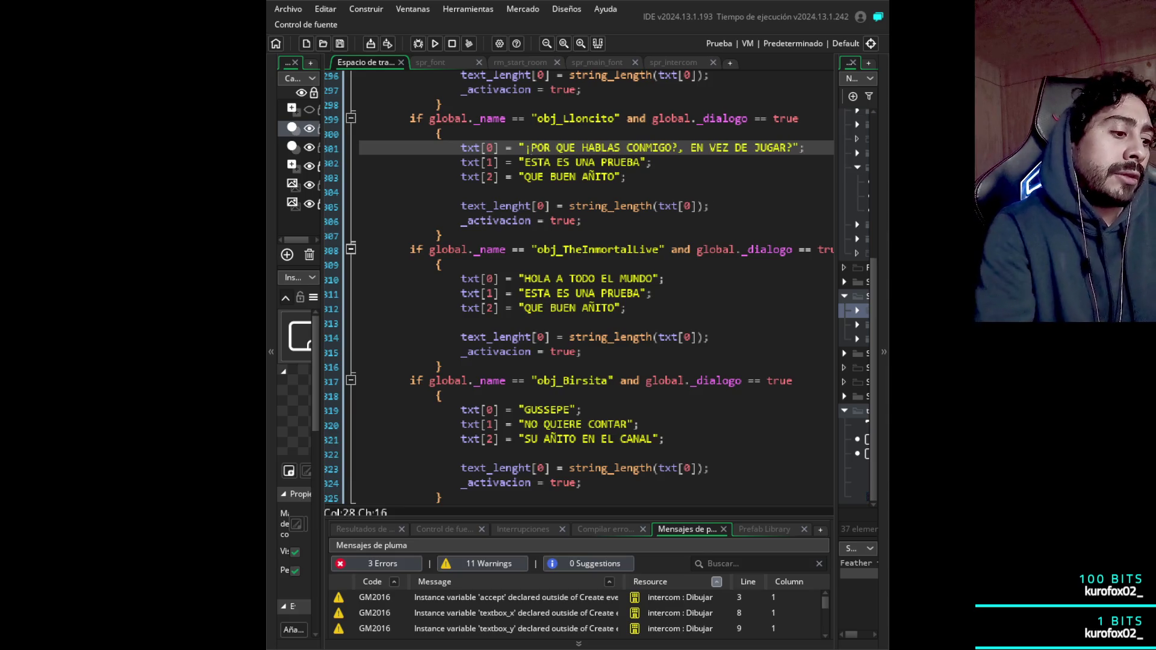
click(679, 147)
click(691, 147)
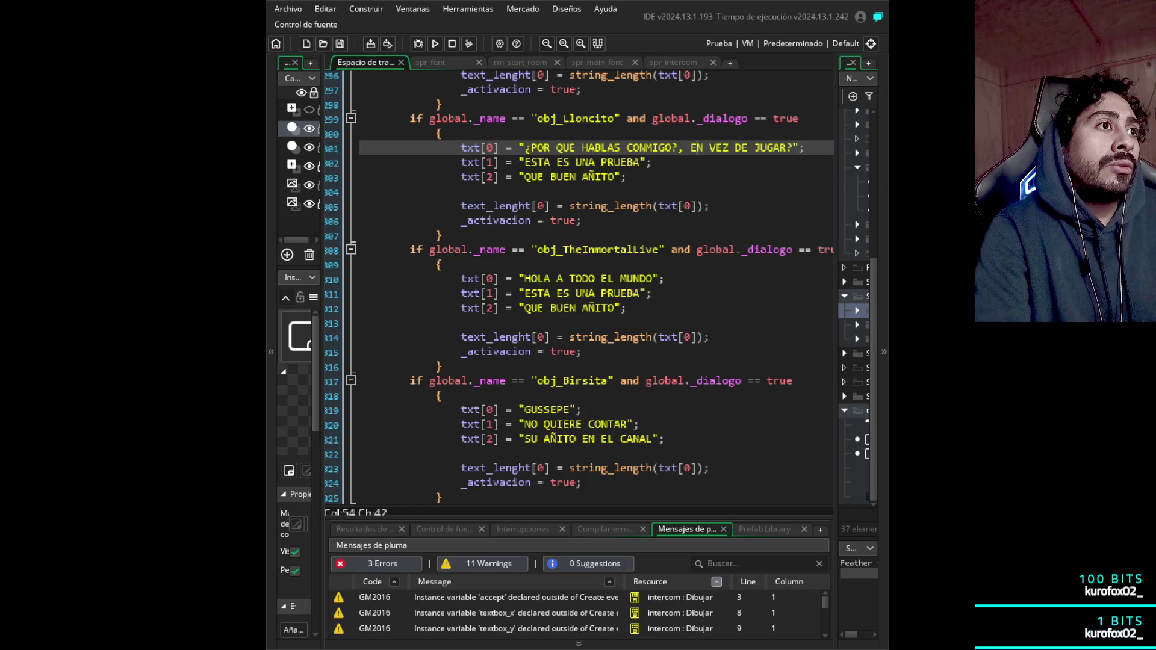
text(¿)
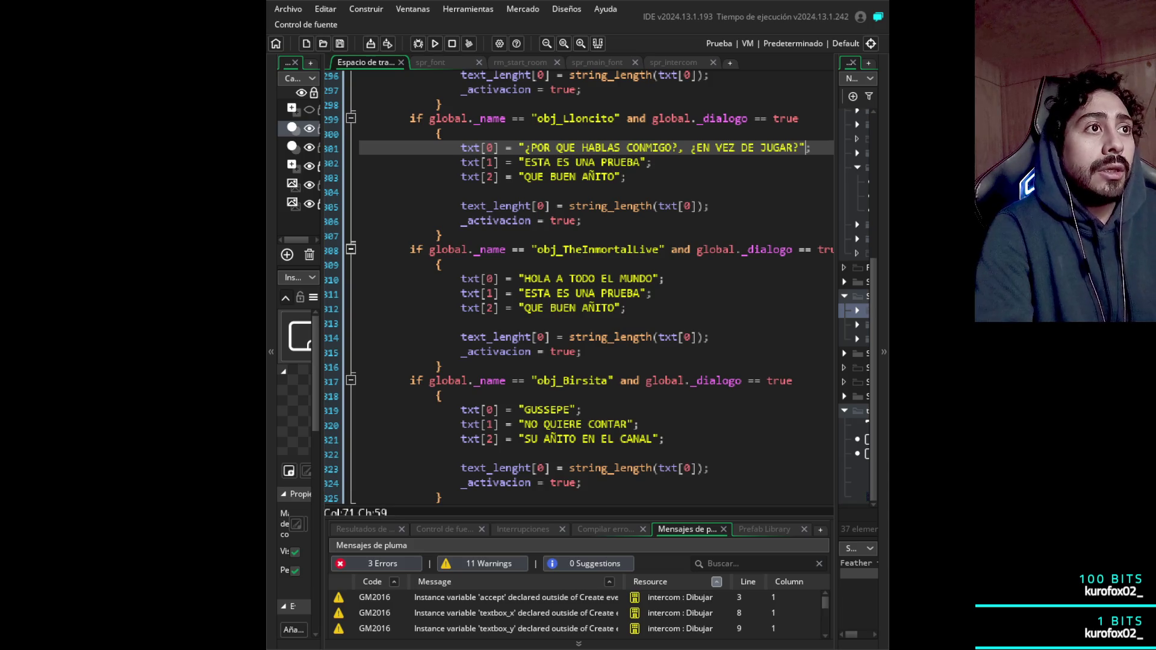
click(654, 162)
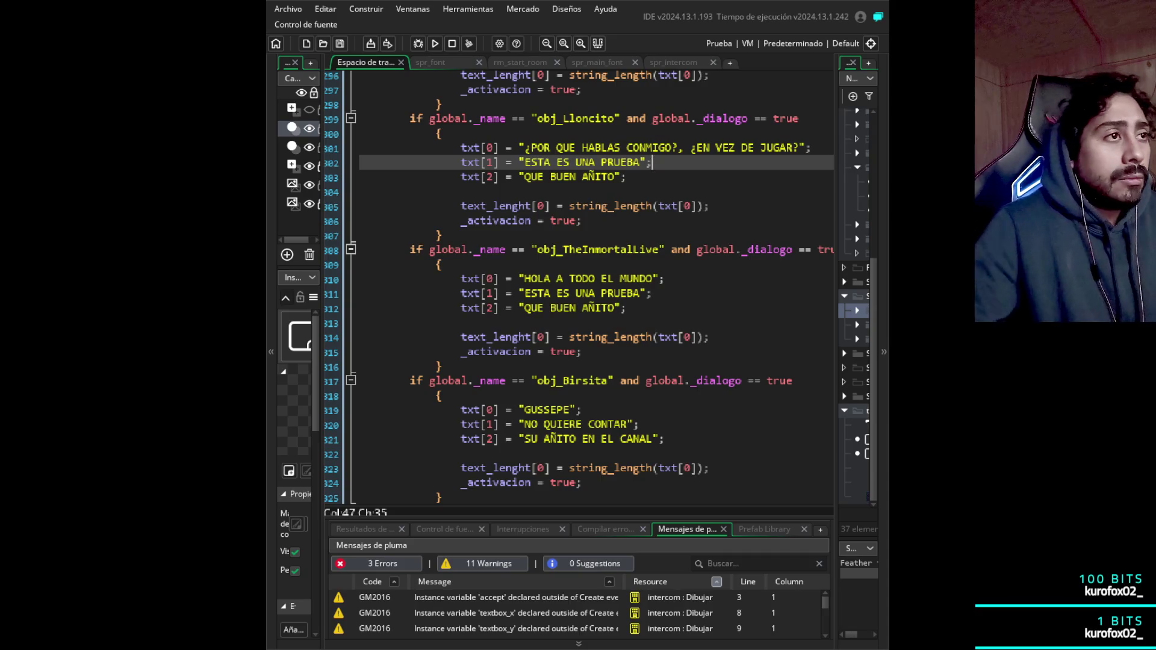
click(812, 147)
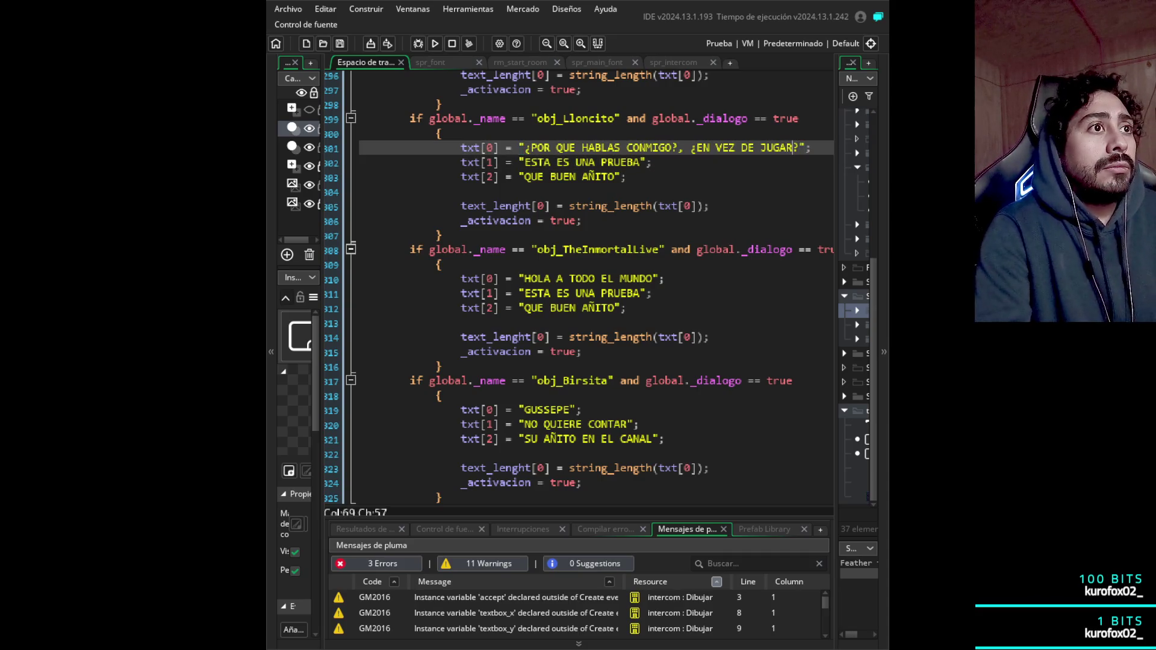
click(643, 162)
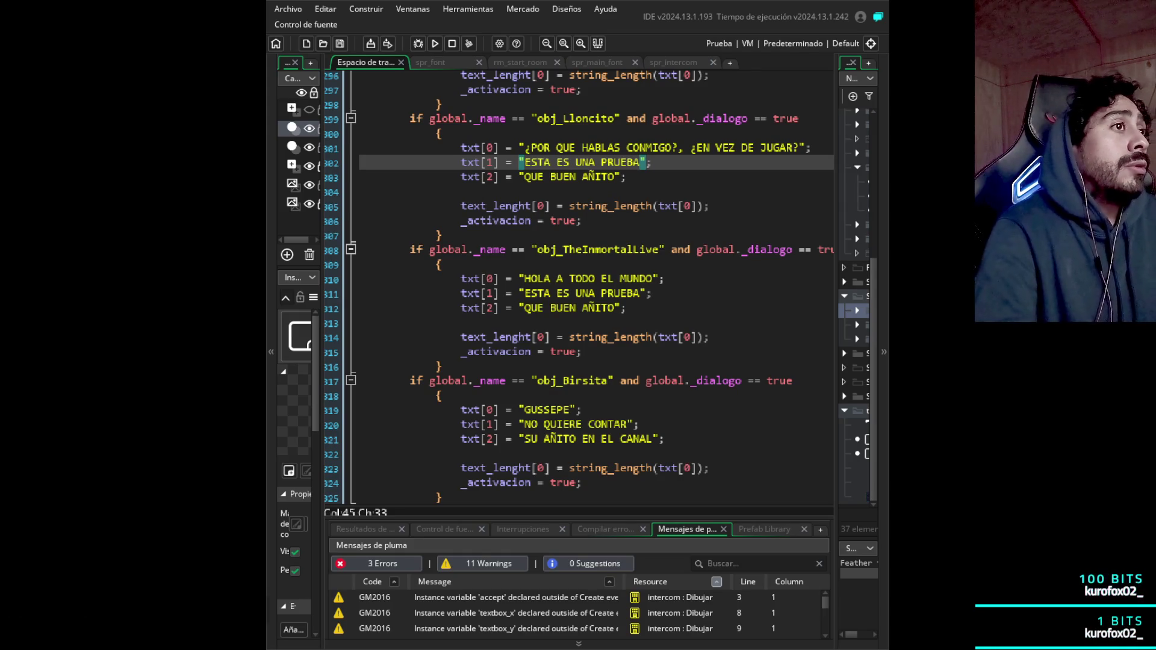
click(627, 176)
click(643, 162)
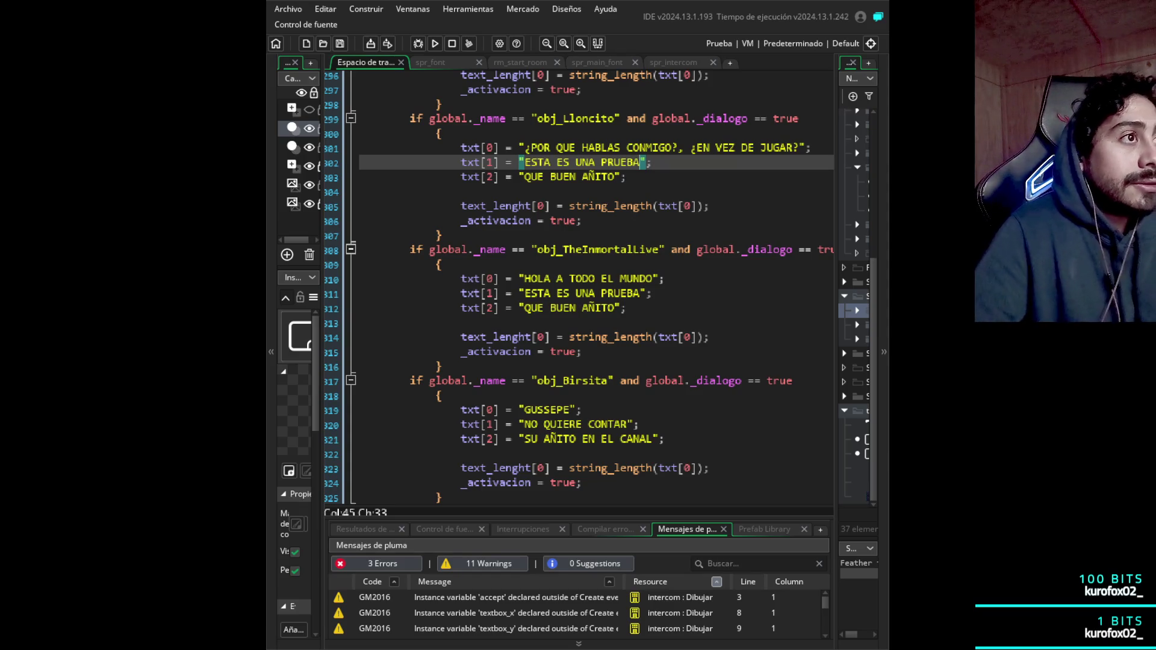
key(Up)
key(Down)
key(Down)
key(Up)
key(Up)
key(Up)
key(Down)
key(Down)
key(Down)
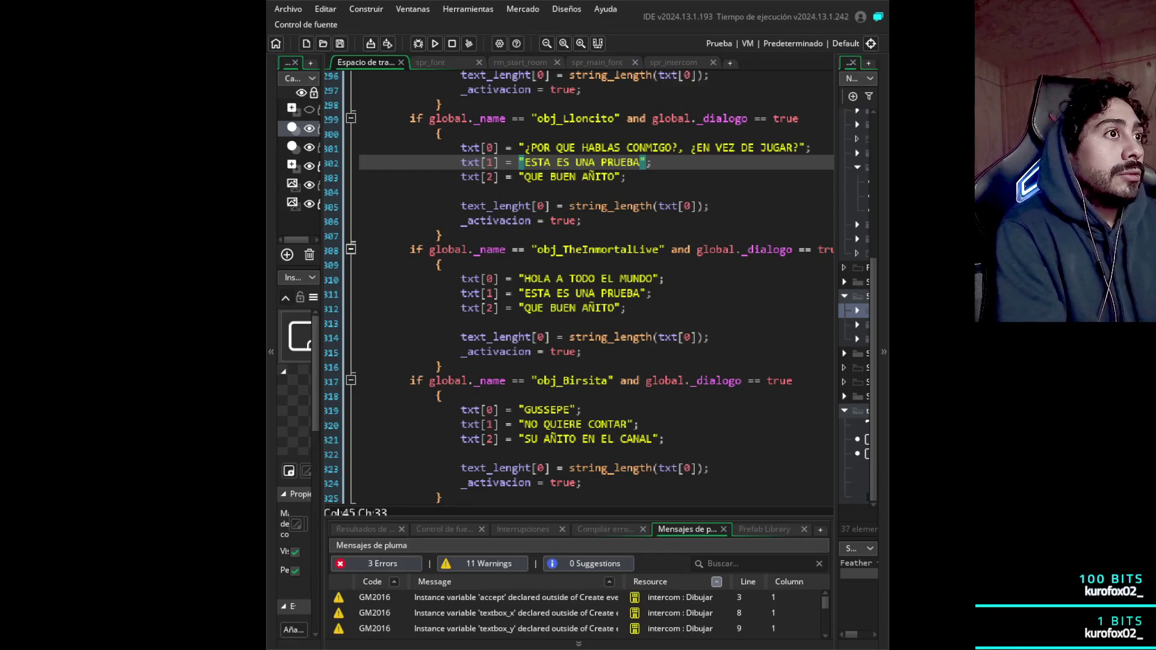
key(ctrl+BackSpace)
key(ctrl+BackSpace)
key(ctrl+BackSpace)
- Write Lloncito's second line as '*IMAGENES DE MOMENTOS MAS GRACIOSOS DE LA HUMANIDAD*'
text(*IMAGENE*)
key(Left)
text(S DE MOMEN)
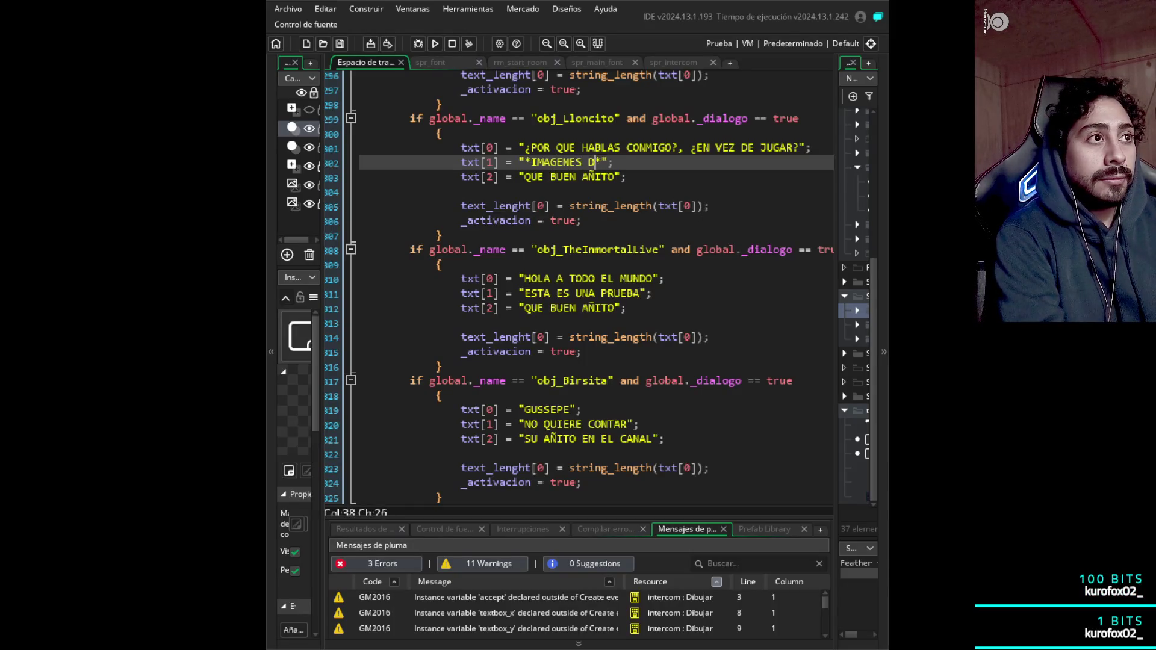
text(TOS MAS GRA)
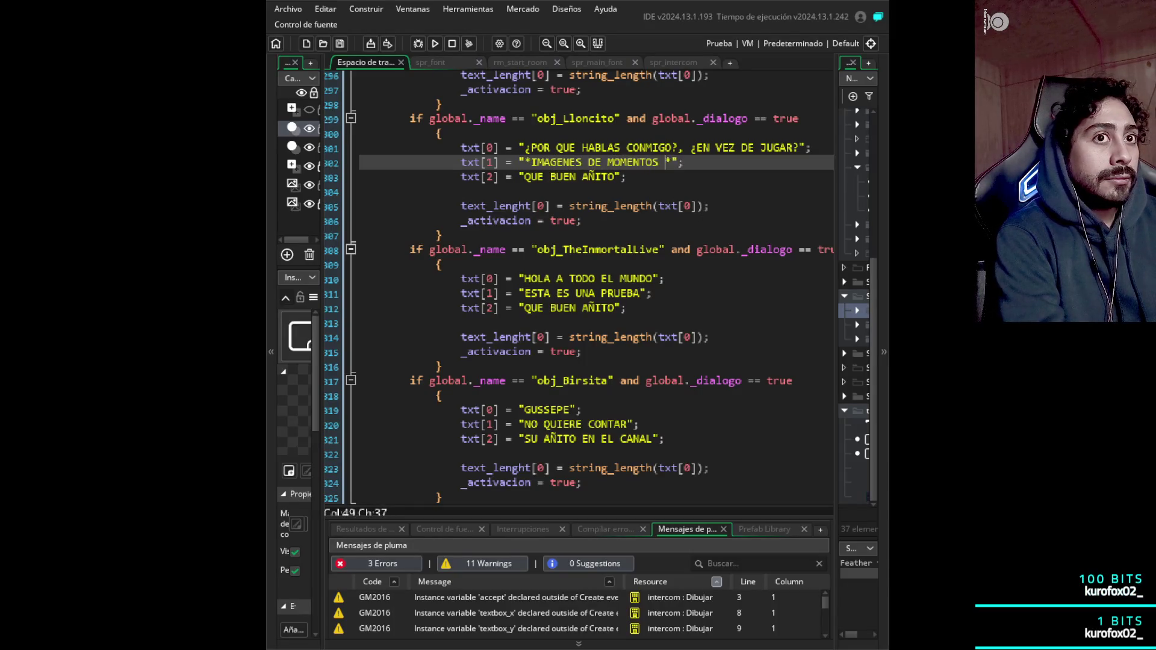
text(CIOSOS DE)
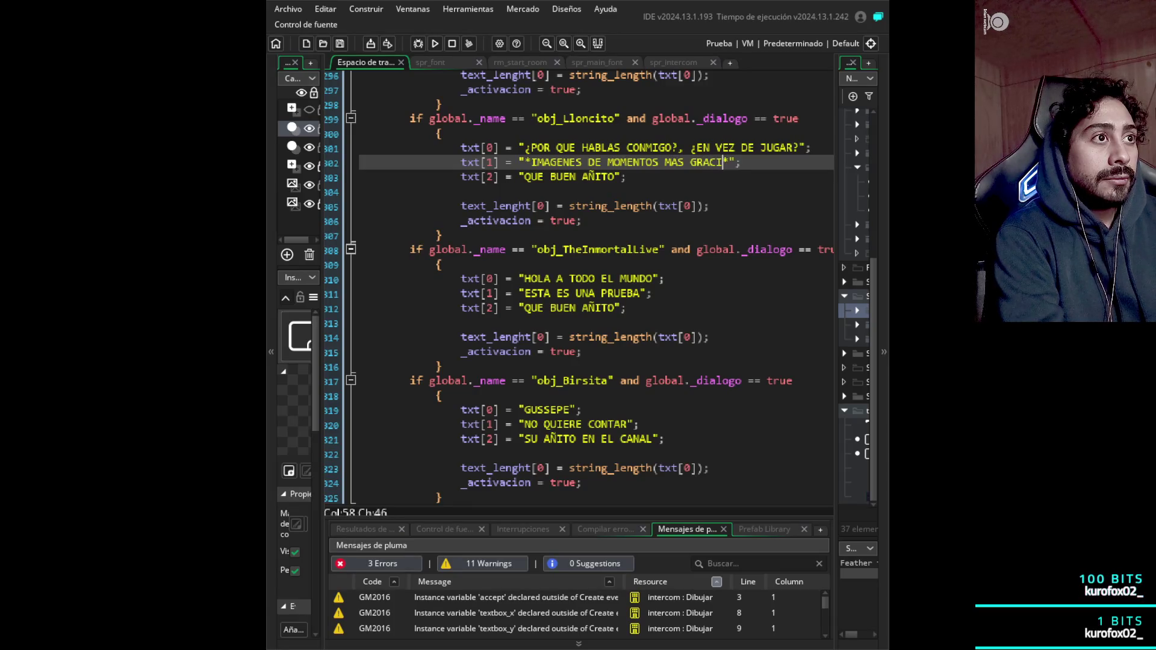
text( LA HUMAN)
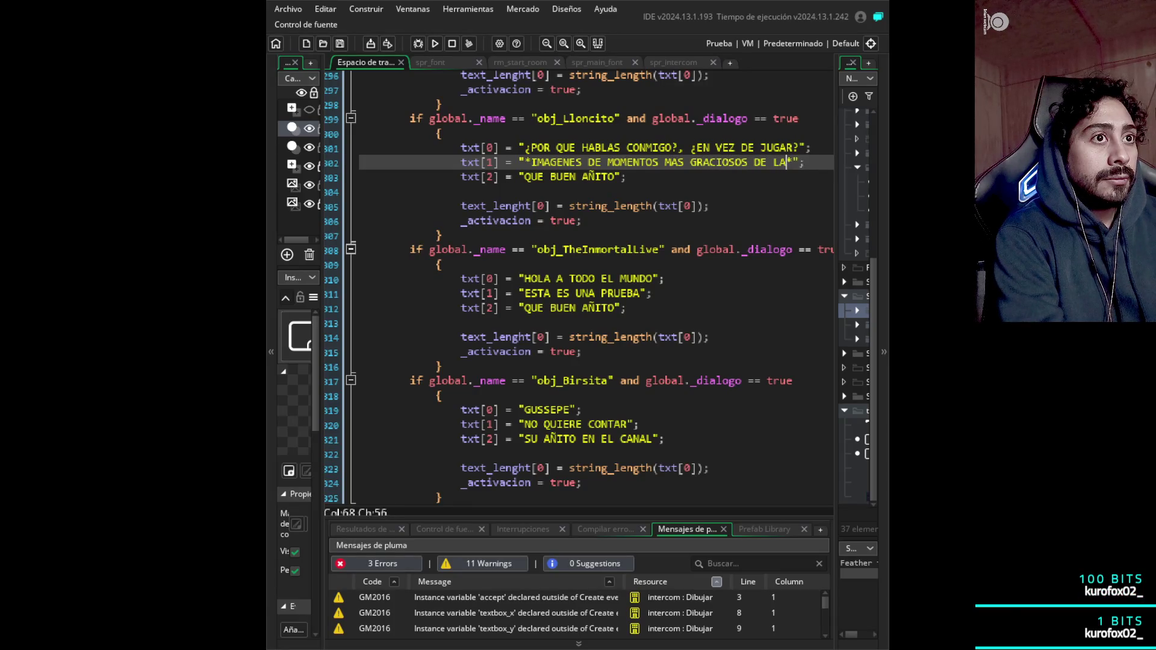
text(IDAD)
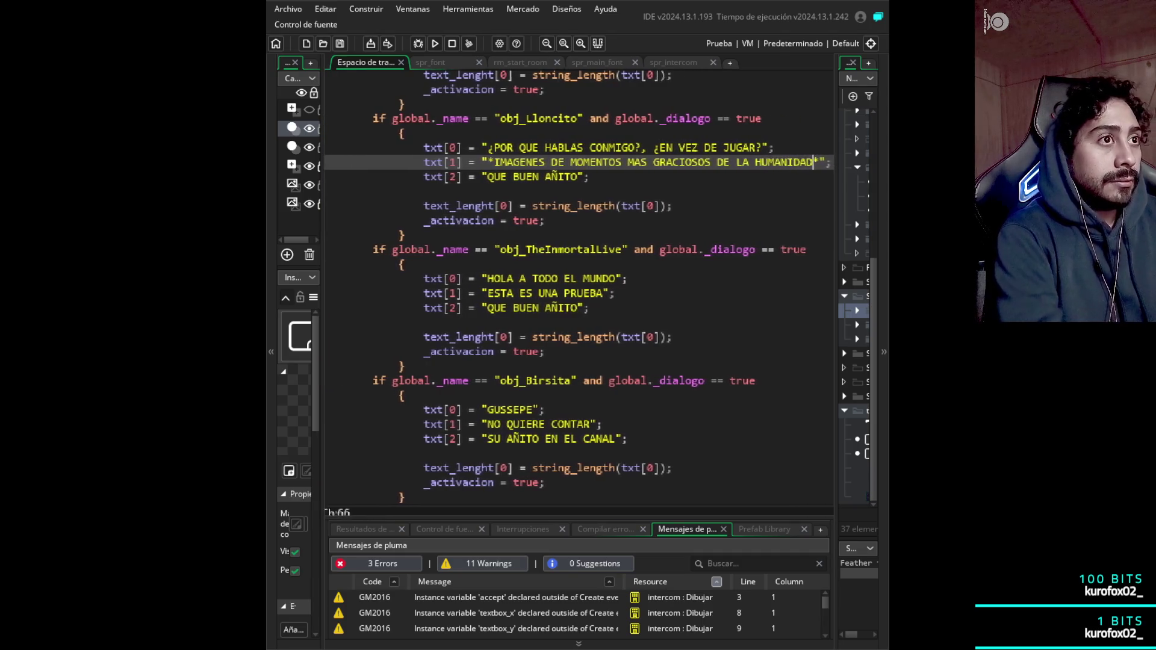
- Delete Lloncito's third placeholder dialogue line
key(Down)
key(shift+Left)
key(shift+Left)
key(shift+Left)
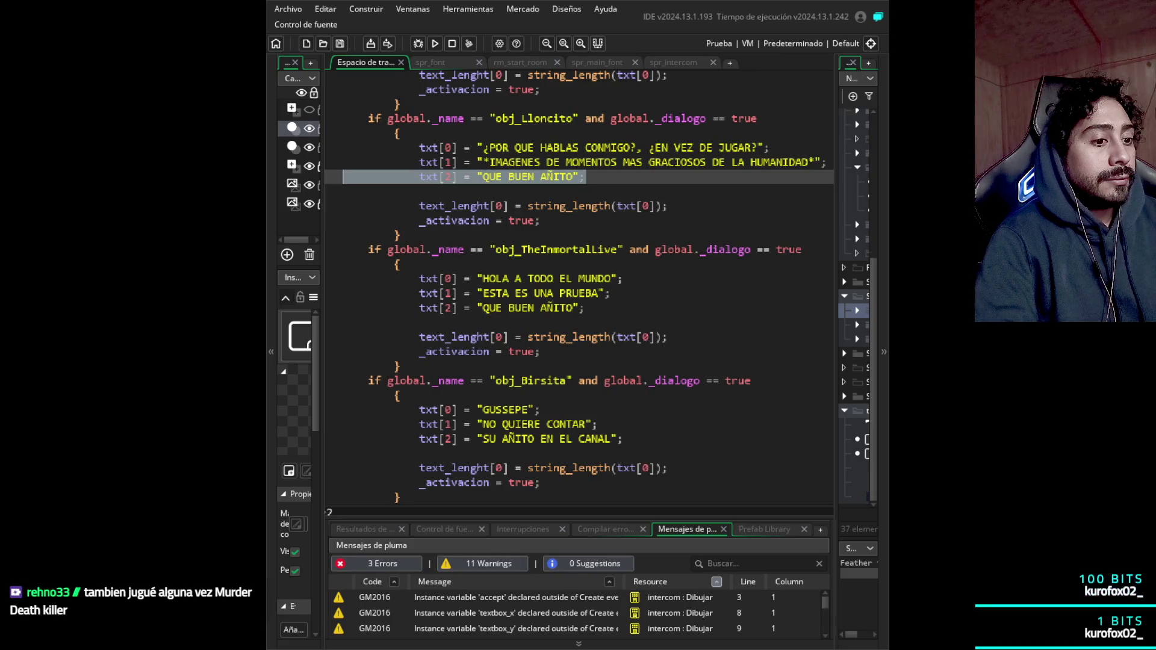
key(shift+Left)
key(shift+Left)
key(shift+Left)
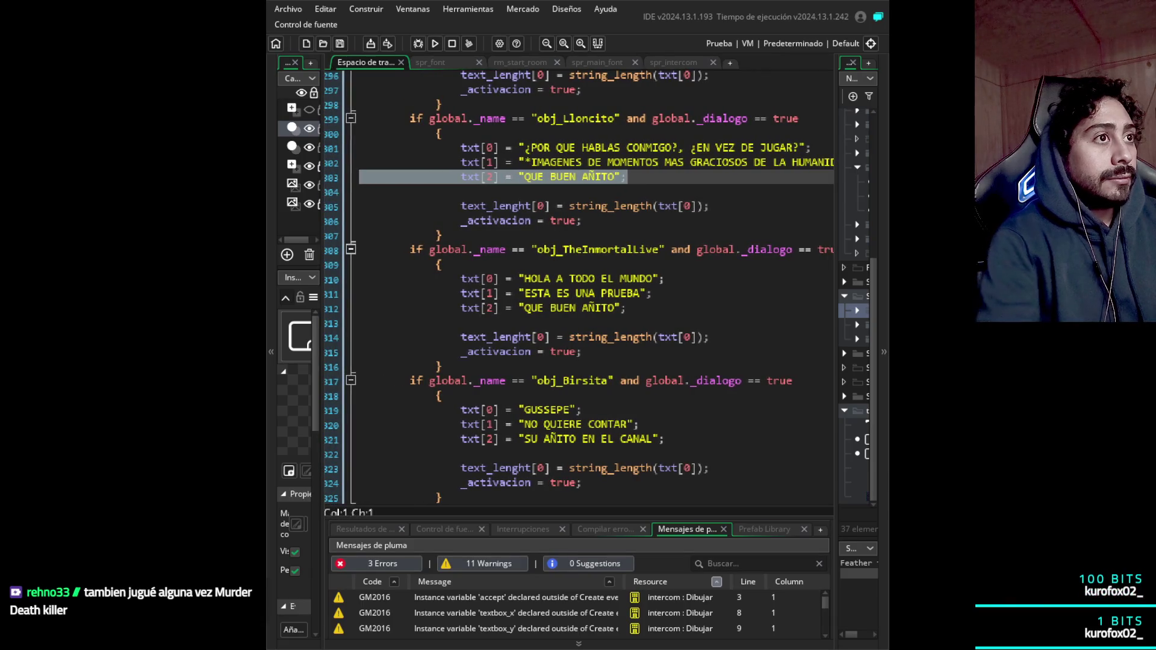
key(BackSpace)
key(BackSpace)
key(Down)
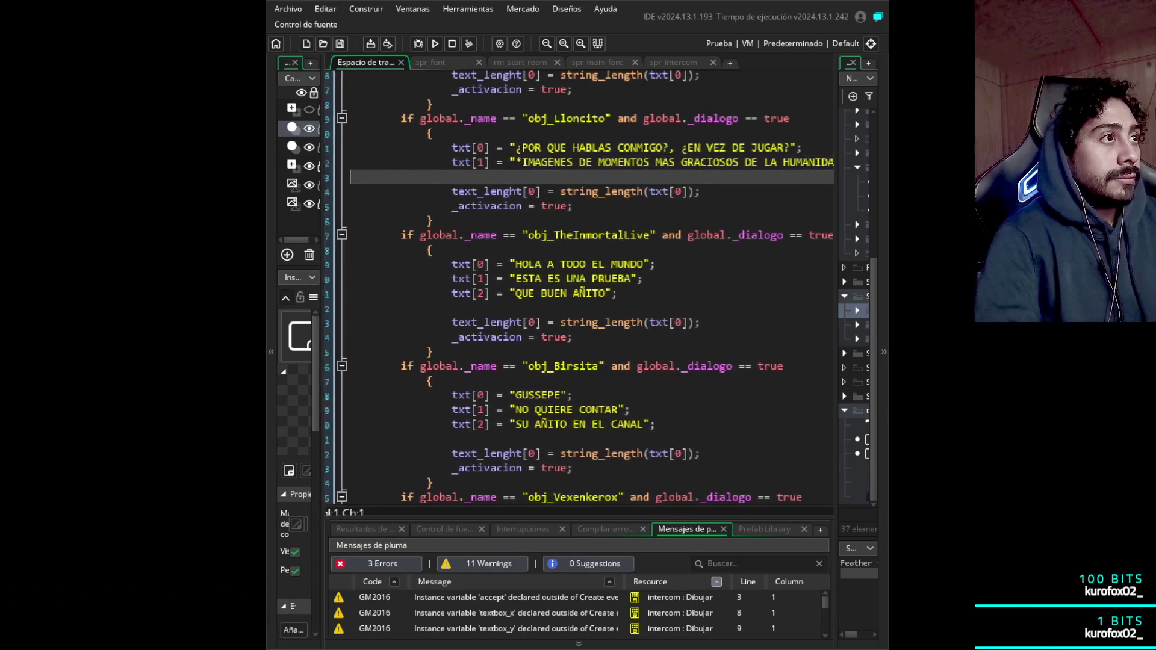
key(Up)
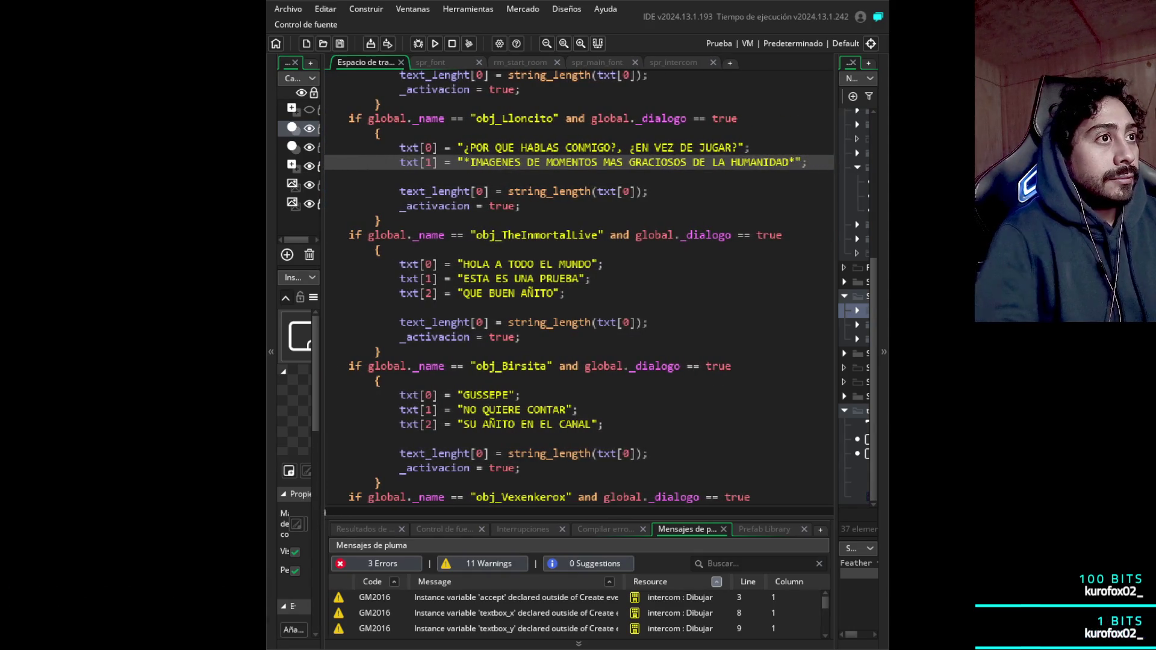
key(Down)
key(Down)
key(Down)
key(Down)
key(End)
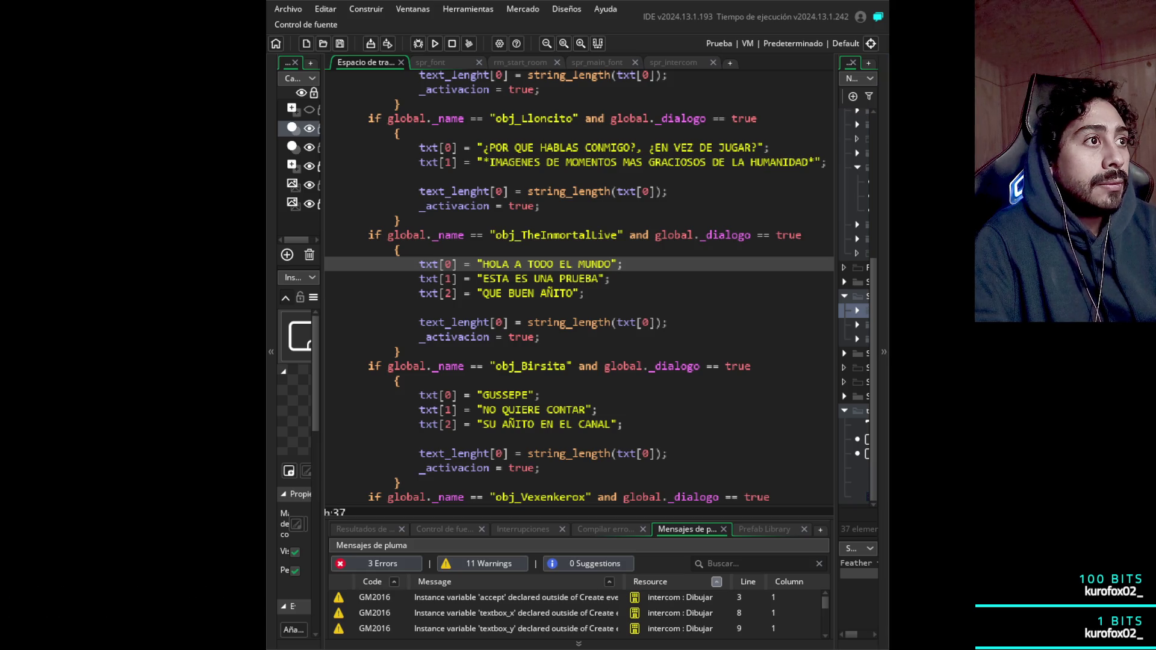
- Delete obj_TheInmortalLive's txt[1] and txt[2] dialogue lines
key(Down)
key(Down)
key(End)
key(shift+Up)
key(shift+Home)
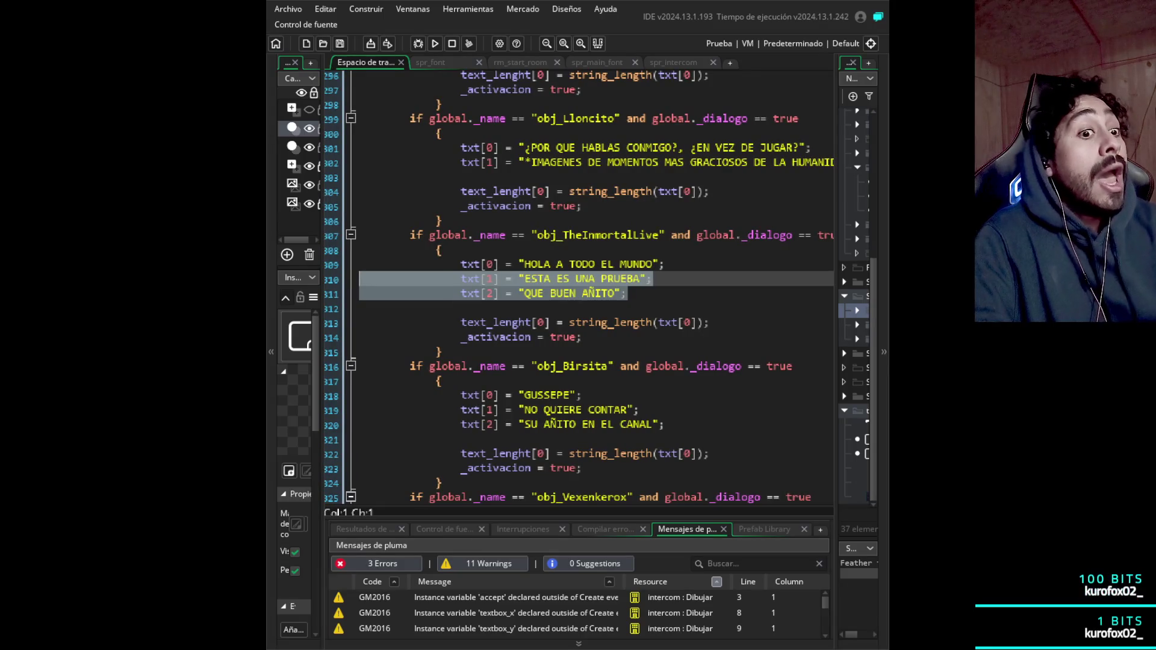
key(Delete)
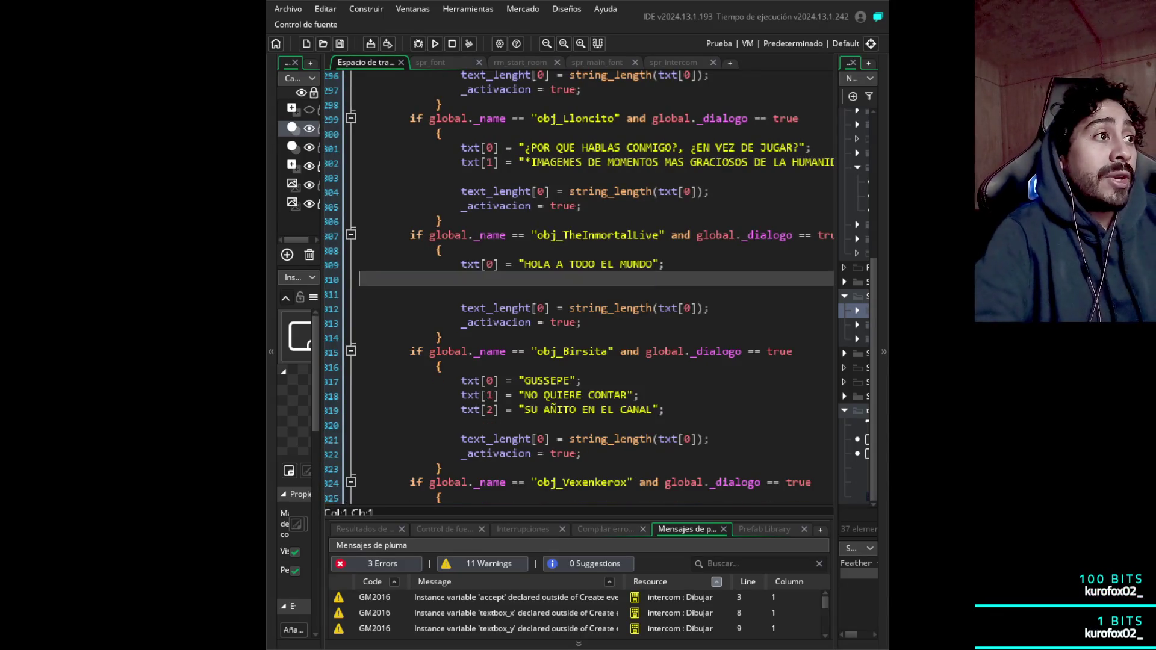
key(Return)
key(BackSpace)
key(BackSpace)
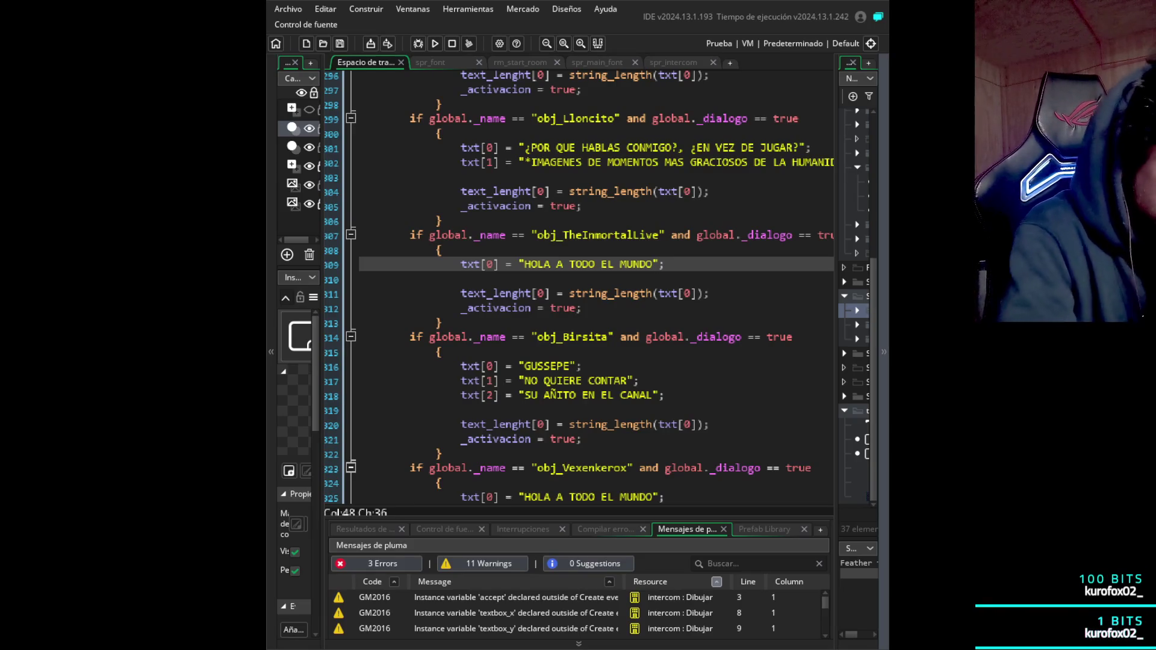
- Replace the remaining line's greeting with the pasted 'ES ALGUIEN DE POCAS PALABRAS'
key(shift+Left)
key(shift+Left)
key(shift+Left)
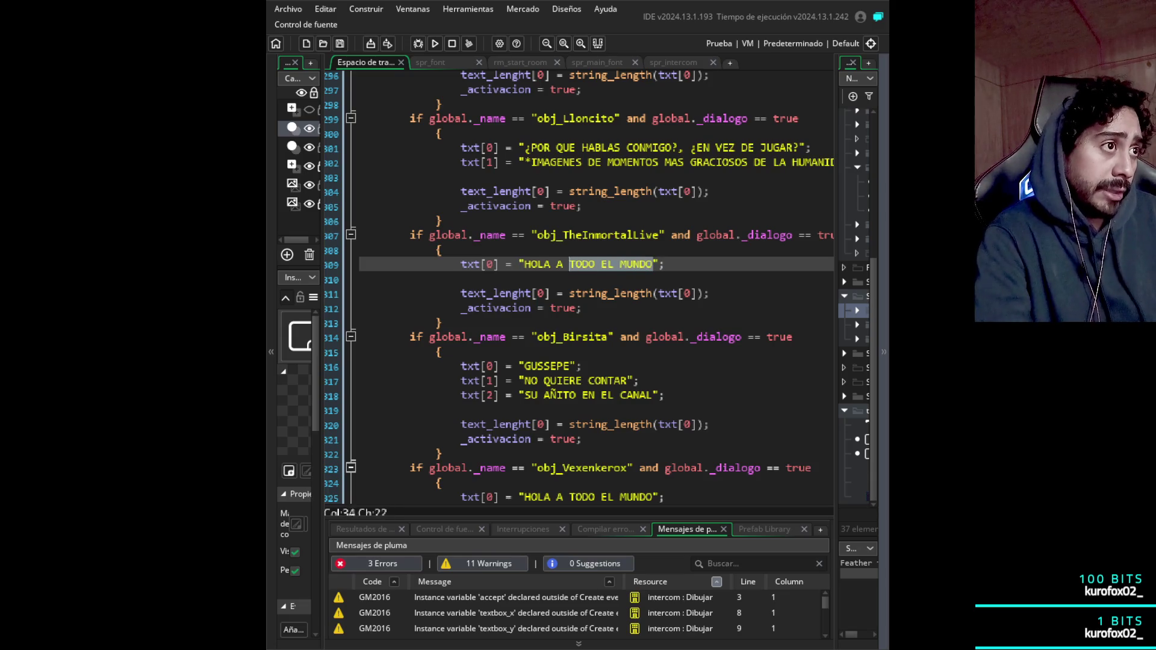
key(shift+Left)
key(BackSpace)
text(ES ALGUIEN DE POCAS PALABRAS)
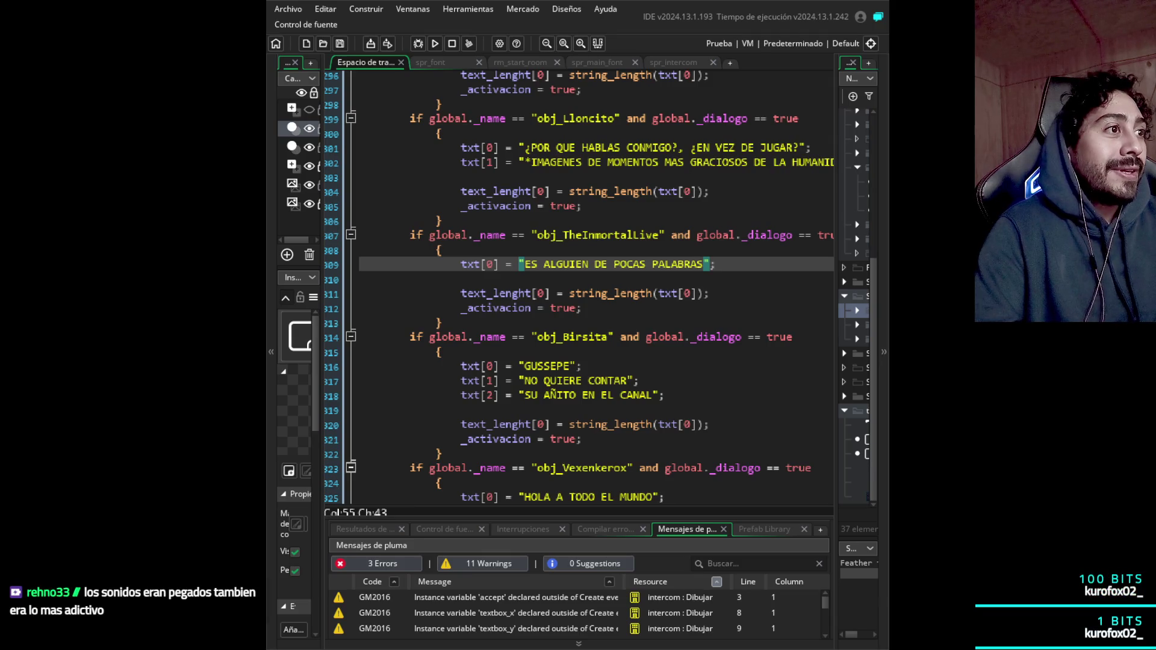
- Delete obj_Birsita's txt[1] and txt[2] dialogue lines
key(Down)
key(Down)
key(Down)
key(Down)
key(Down)
key(Down)
key(shift+Up)
key(shift+Home)
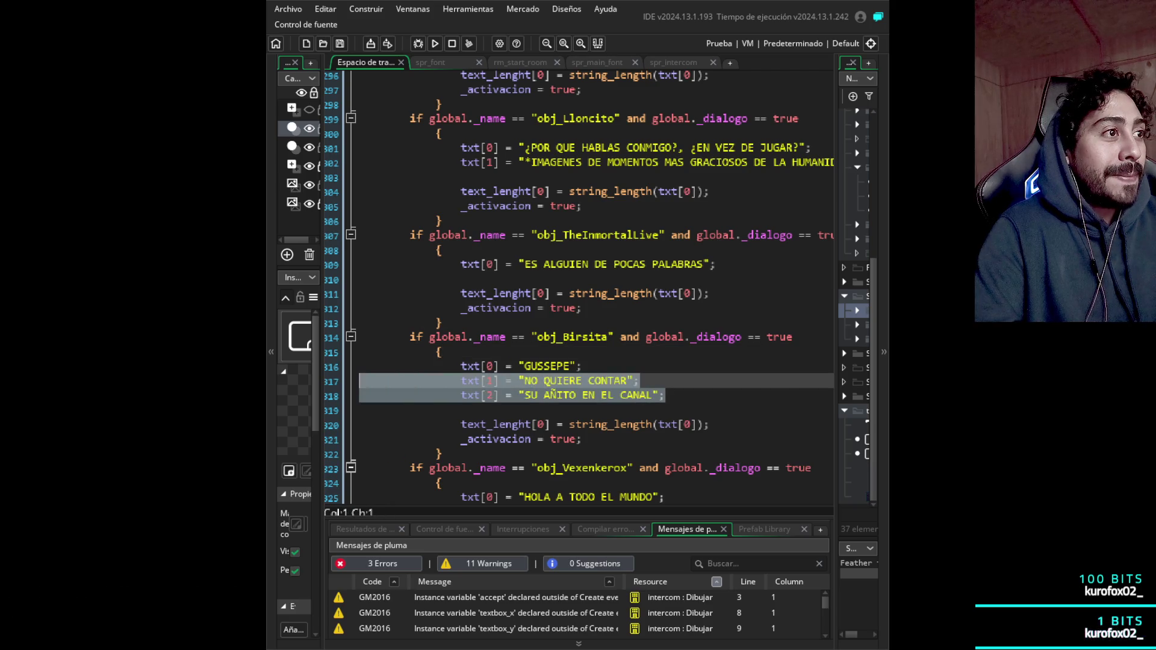
key(BackSpace)
key(BackSpace)
key(Left)
key(Left)
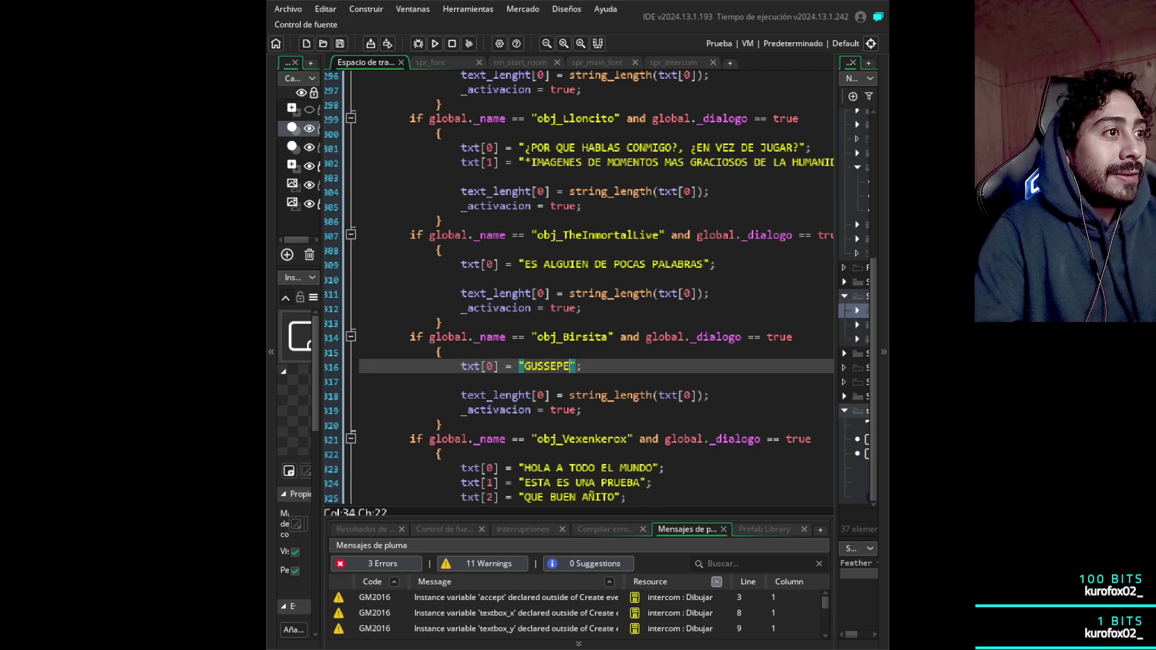
- Change Birsita's remaining line from GUSSEPE to '¡¡QUE MOLLEJA!!'
key(BackSpace)
key(BackSpace)
key(BackSpace)
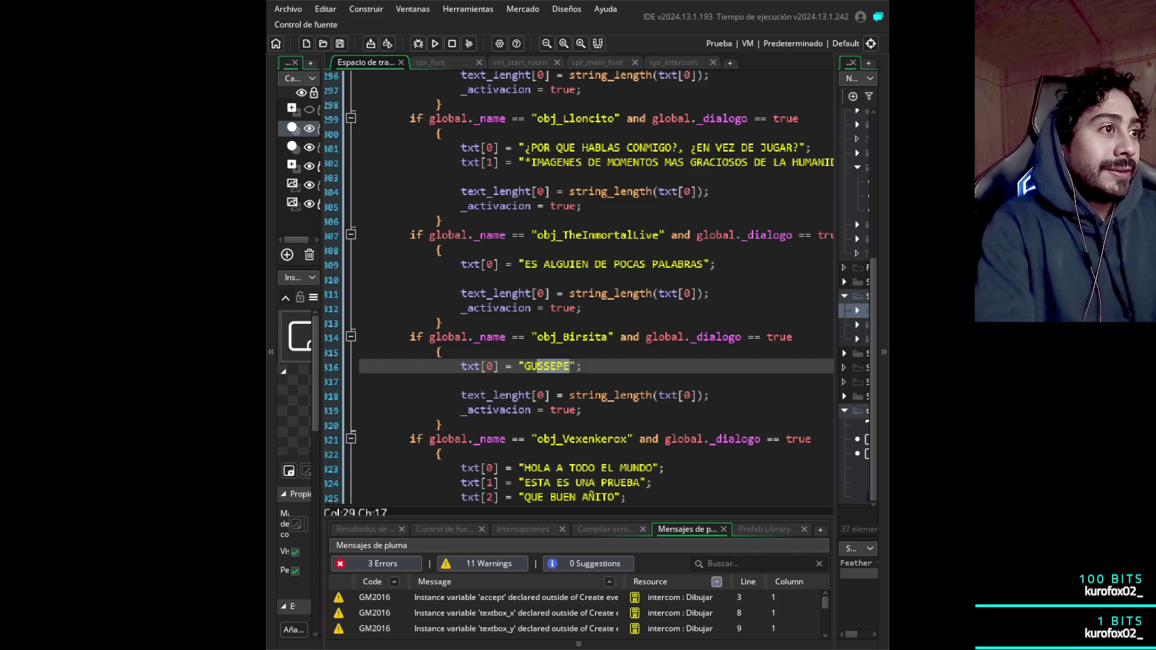
text(que)
key(BackSpace)
key(BackSpace)
key(BackSpace)
text(QUE M)
text(OLLEJA!)
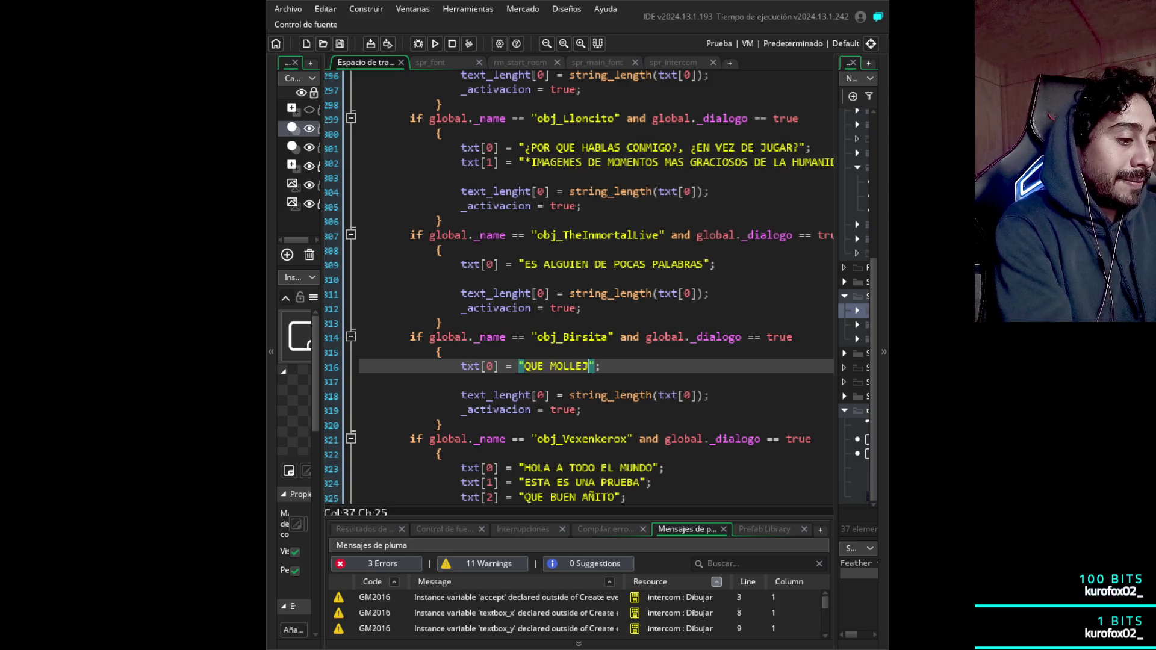
text(!)
click(534, 366)
text(¡¡)
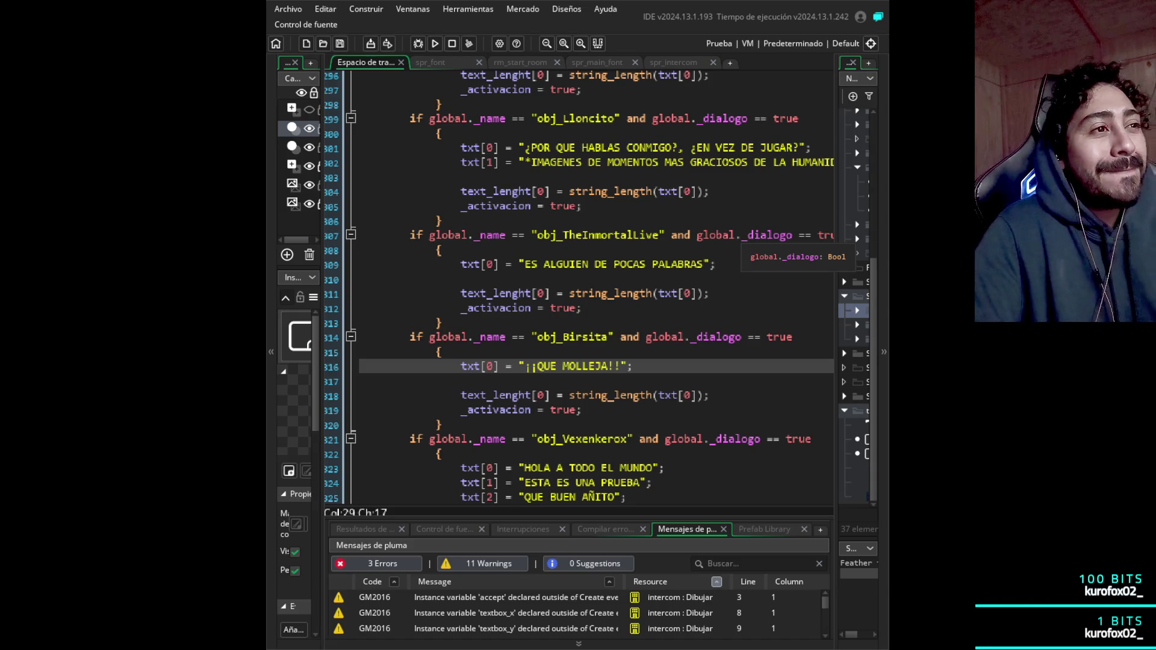
scroll(777, 238, down, 3)
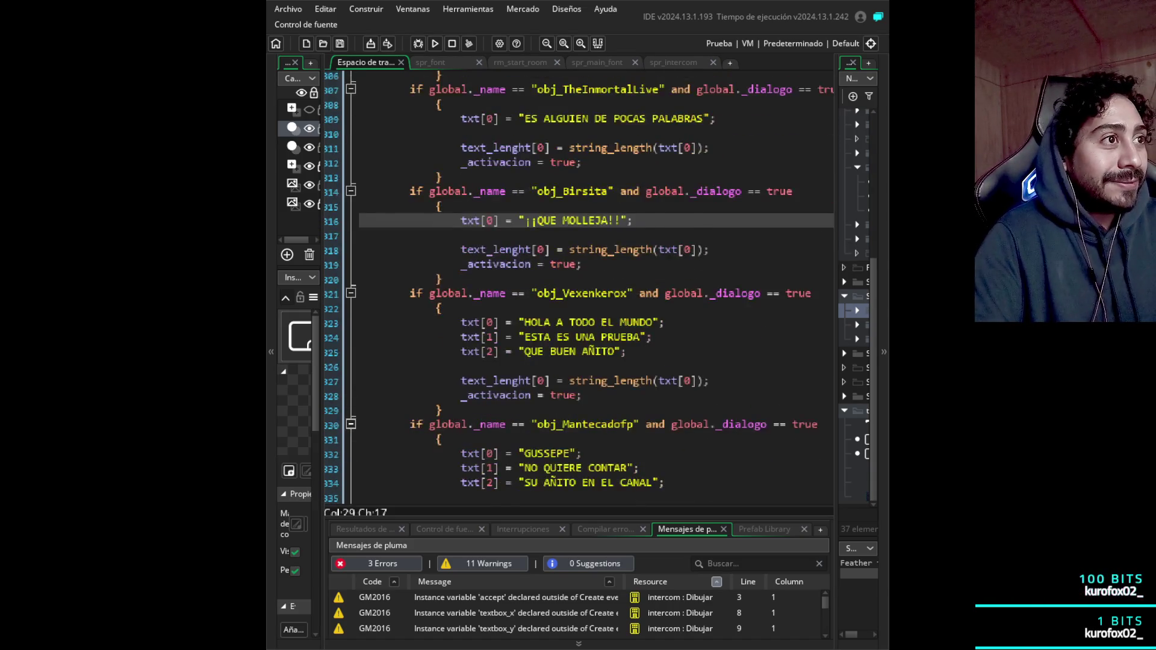
scroll(634, 241, up, 1)
click(634, 257)
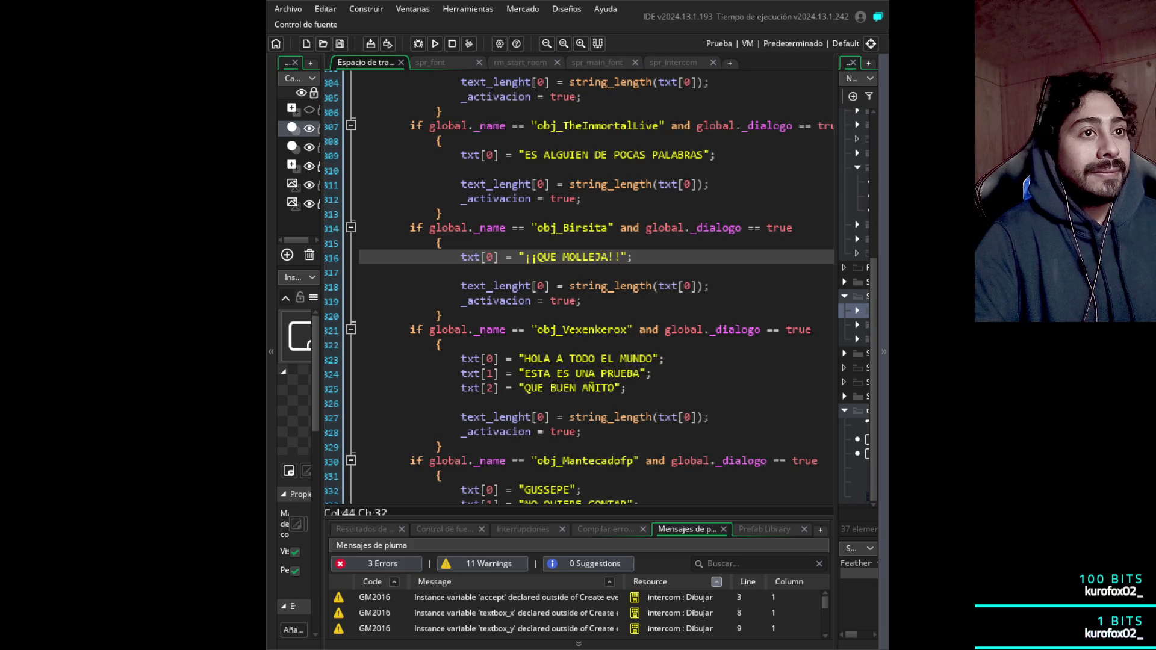
key(Down)
key(Down)
key(Down)
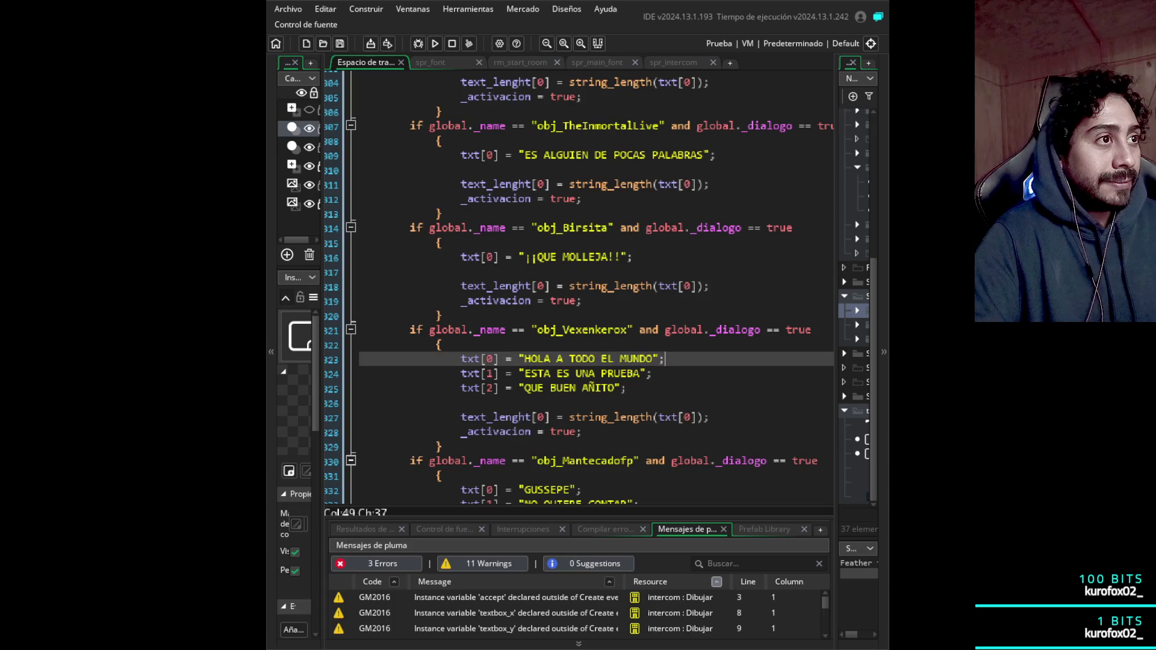
key(Right)
key(Right)
key(Right)
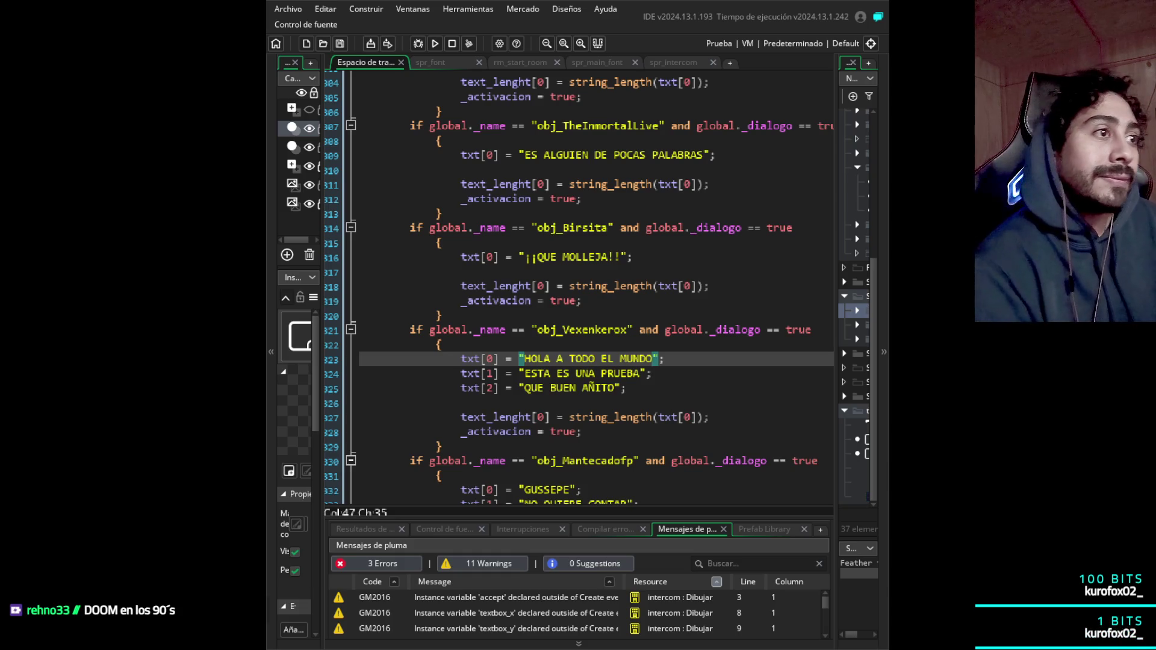
key(shift+Down)
key(shift+Down)
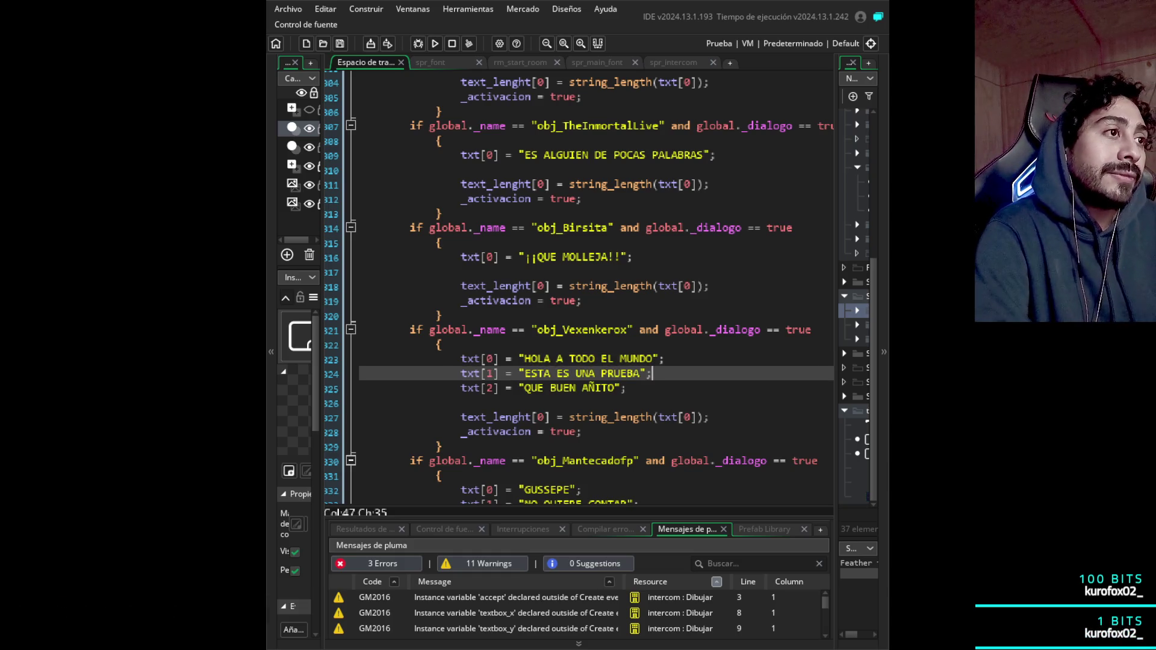
key(shift+Right)
key(shift+Right)
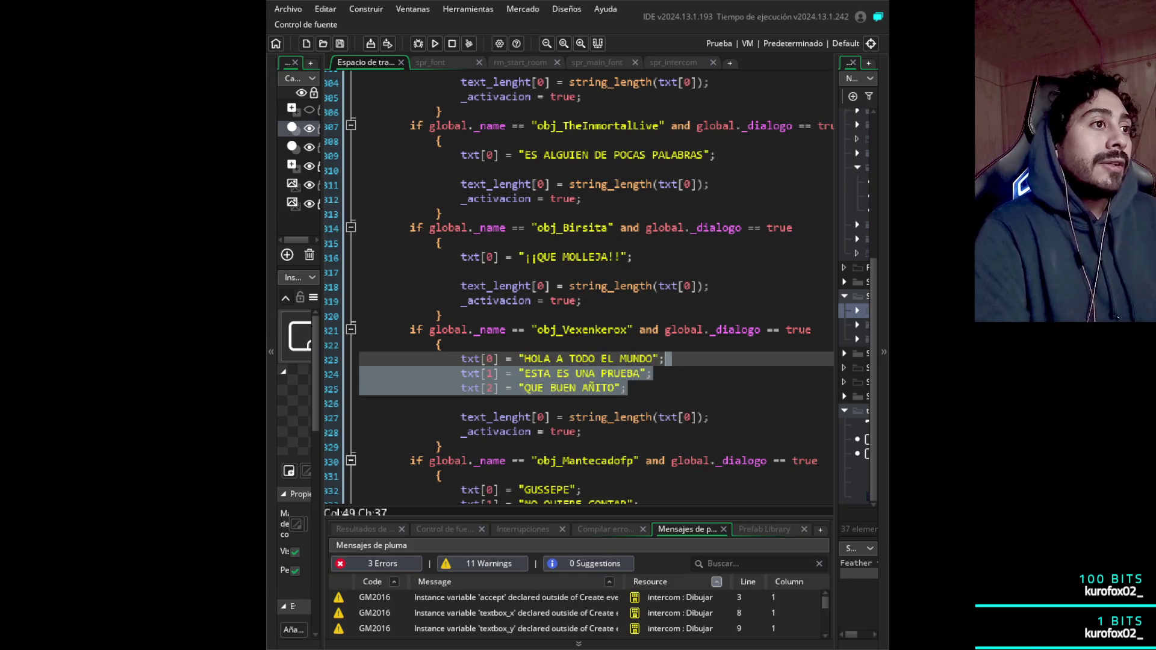
key(Delete)
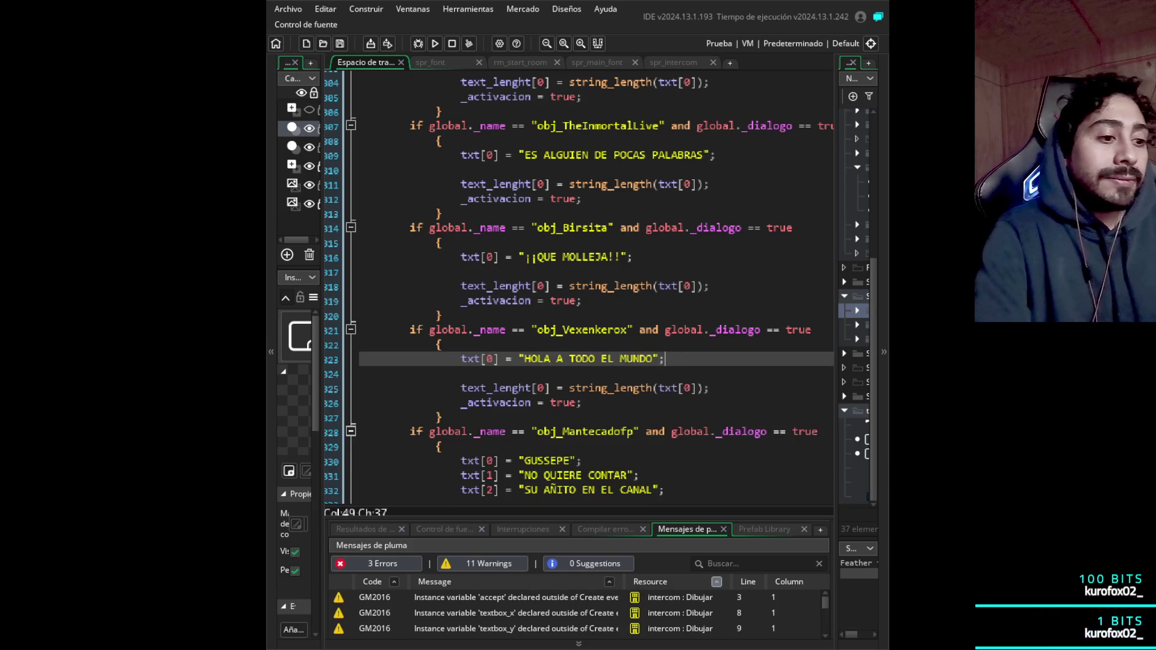
key(Left)
key(Left)
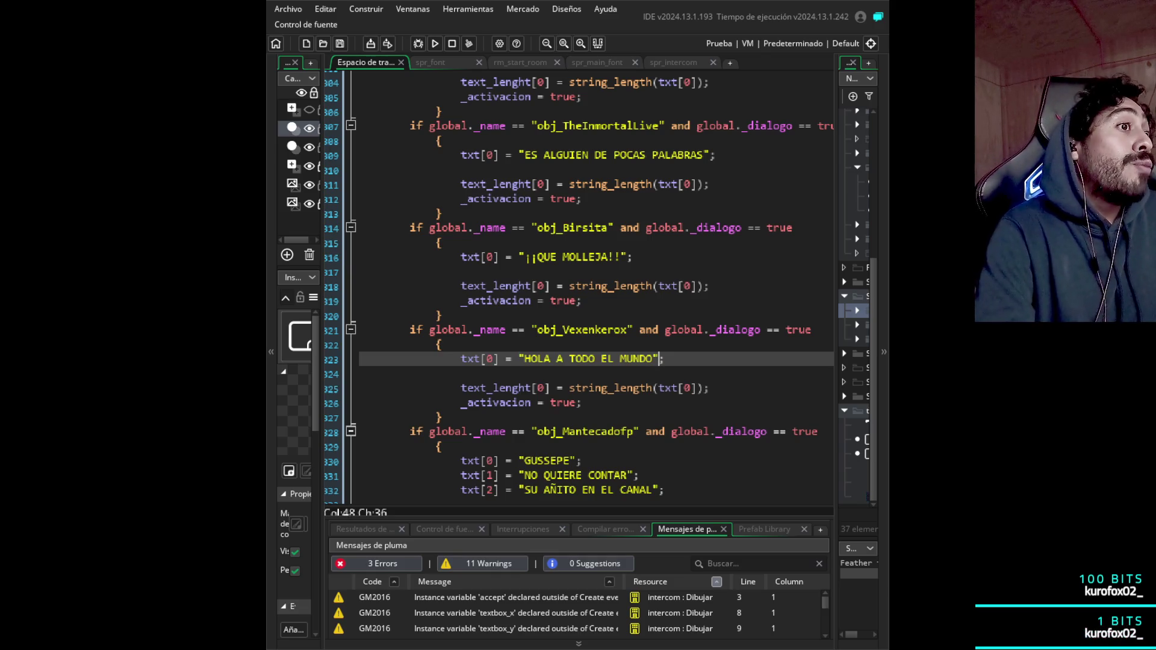
key(shift+Left)
key(shift+Left)
key(shift+Left)
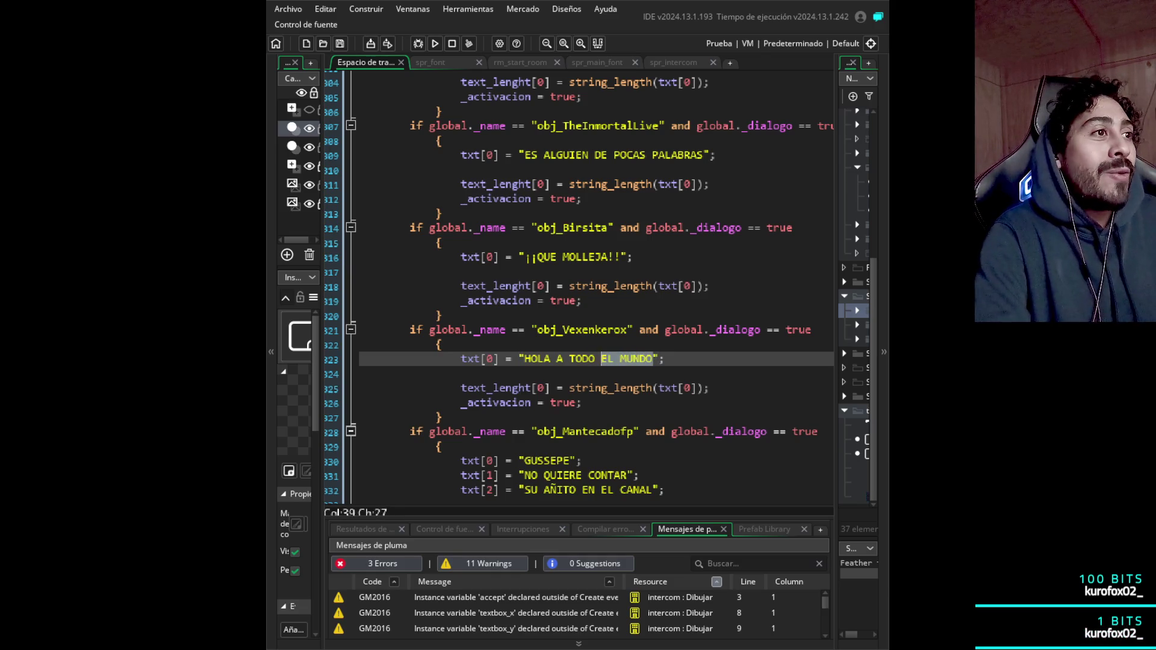
key(shift+Left)
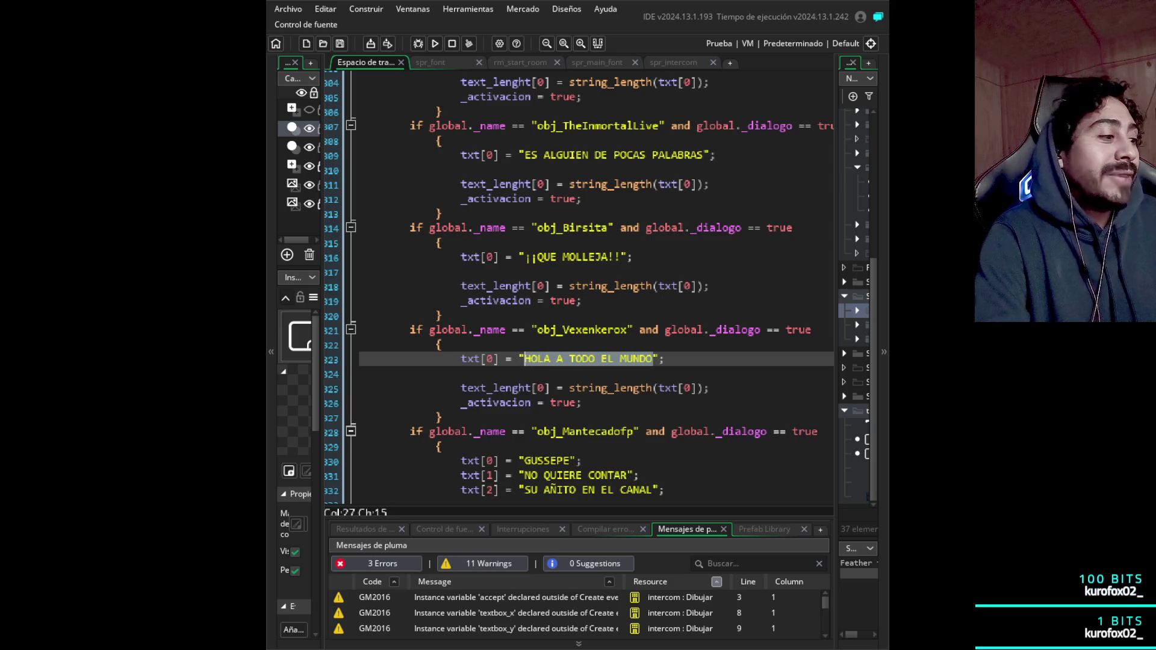
text(WENAS WWENAS)
key(BackSpace)
key(BackSpace)
key(BackSpace)
text(ENAS)
key(End)
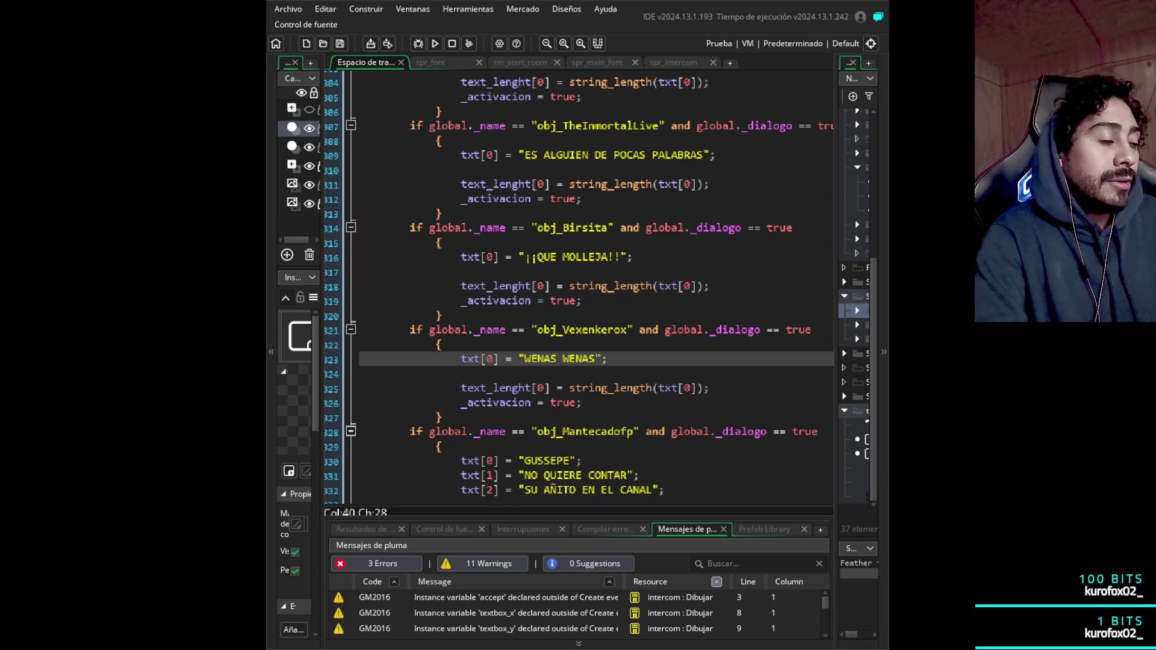
key(ctrl+d)
key(Left)
key(Left)
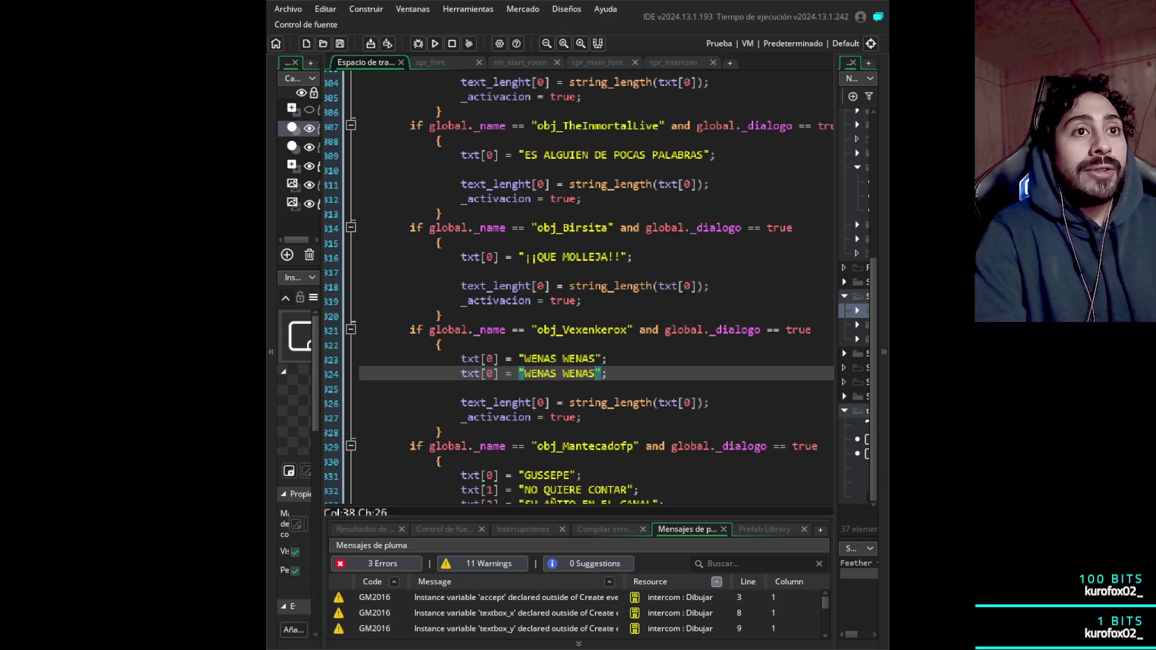
key(Left)
key(ctrl+shift+Left)
key(ctrl+shift+Left)
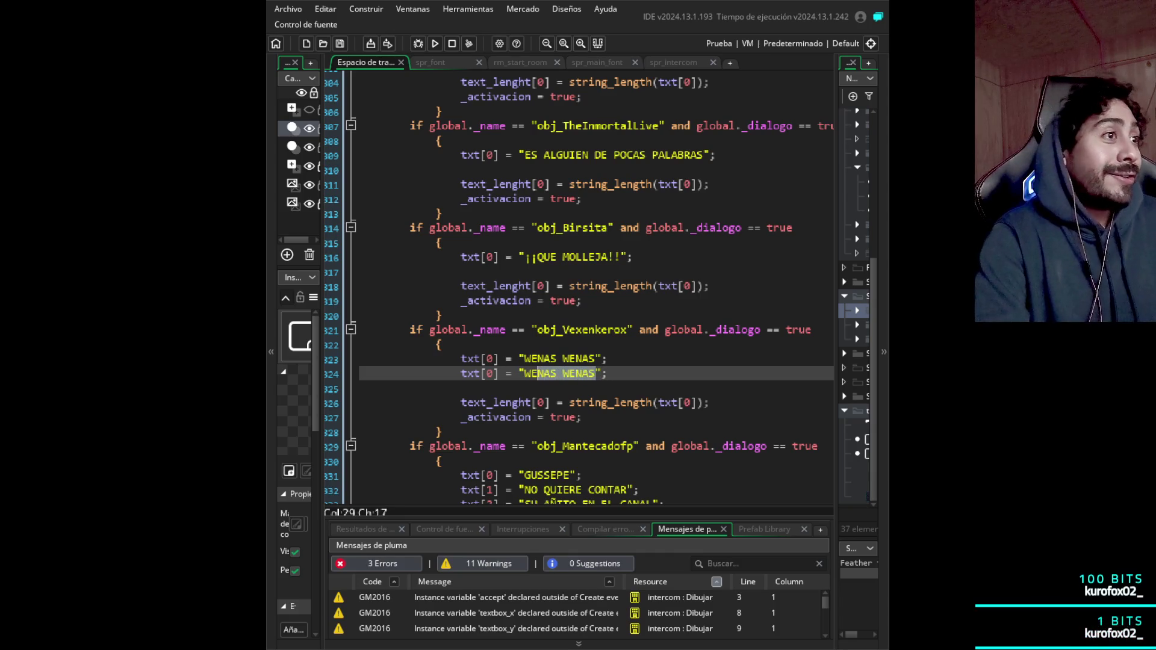
text(SOY )
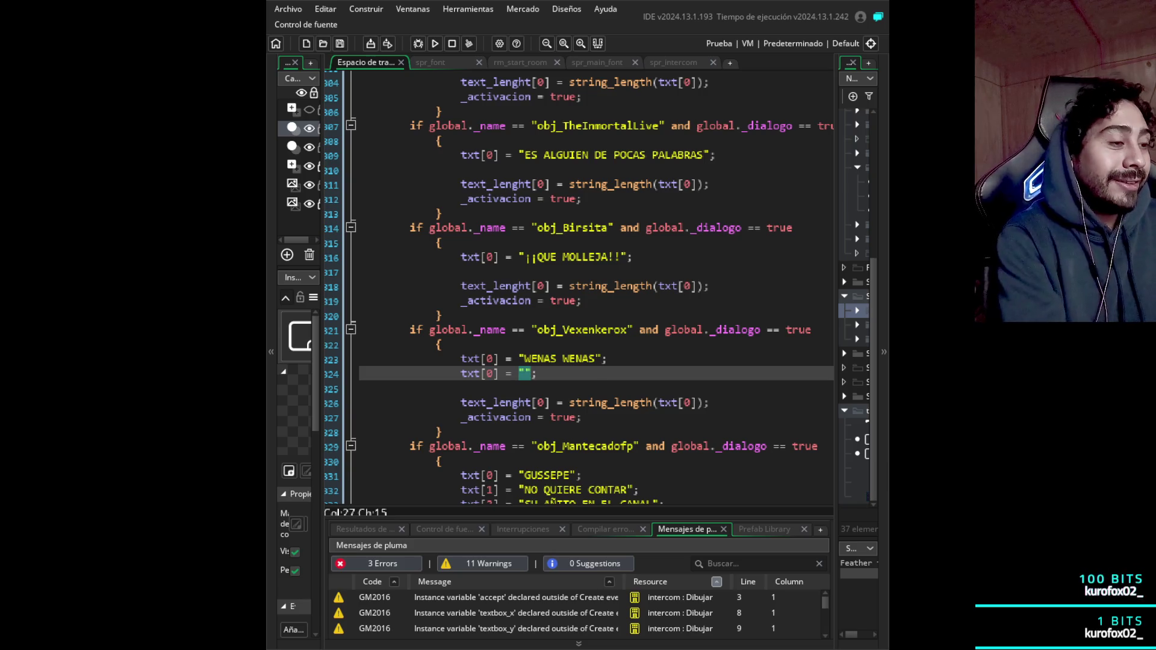
text(UN TIPO )
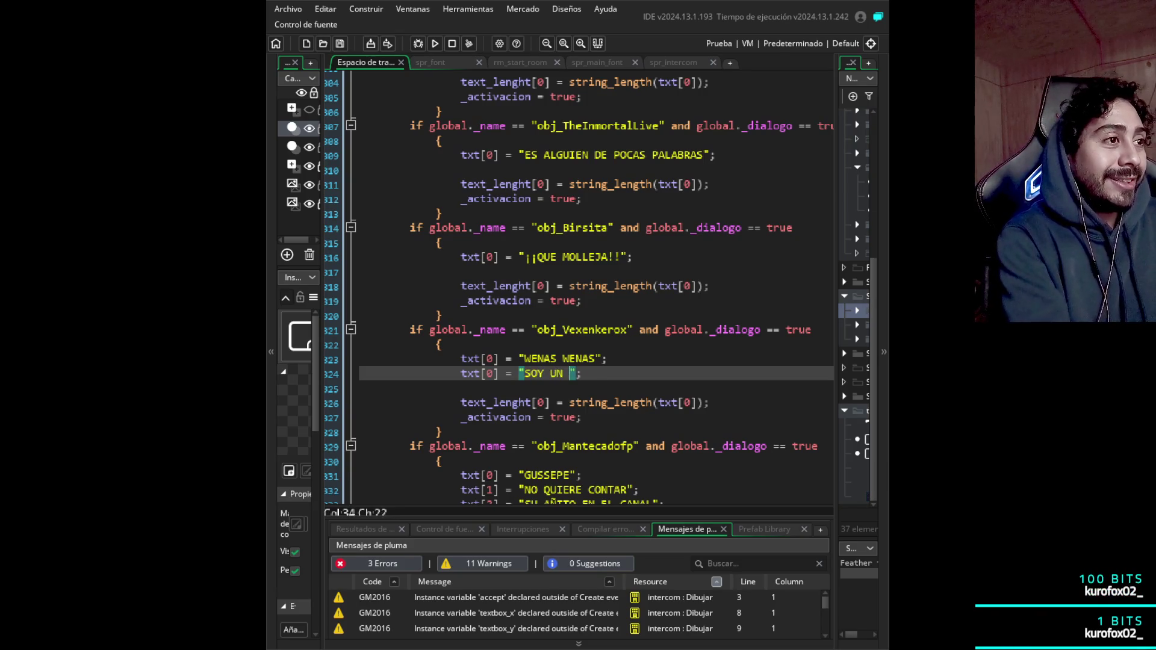
text(CHILL)
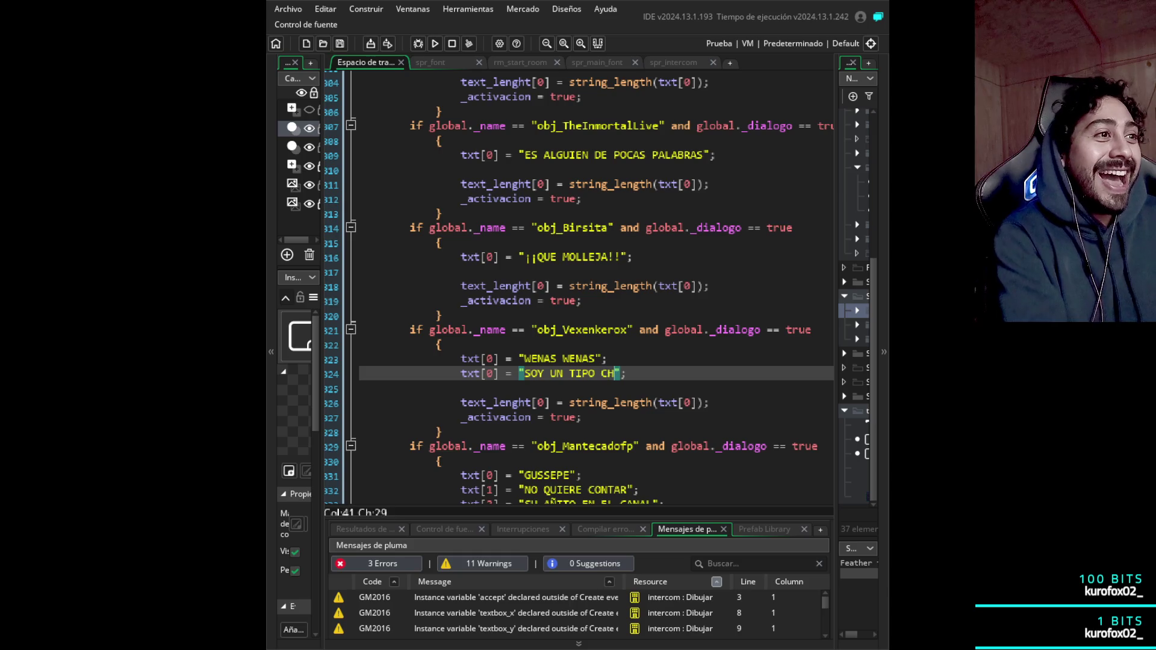
text( DE C)
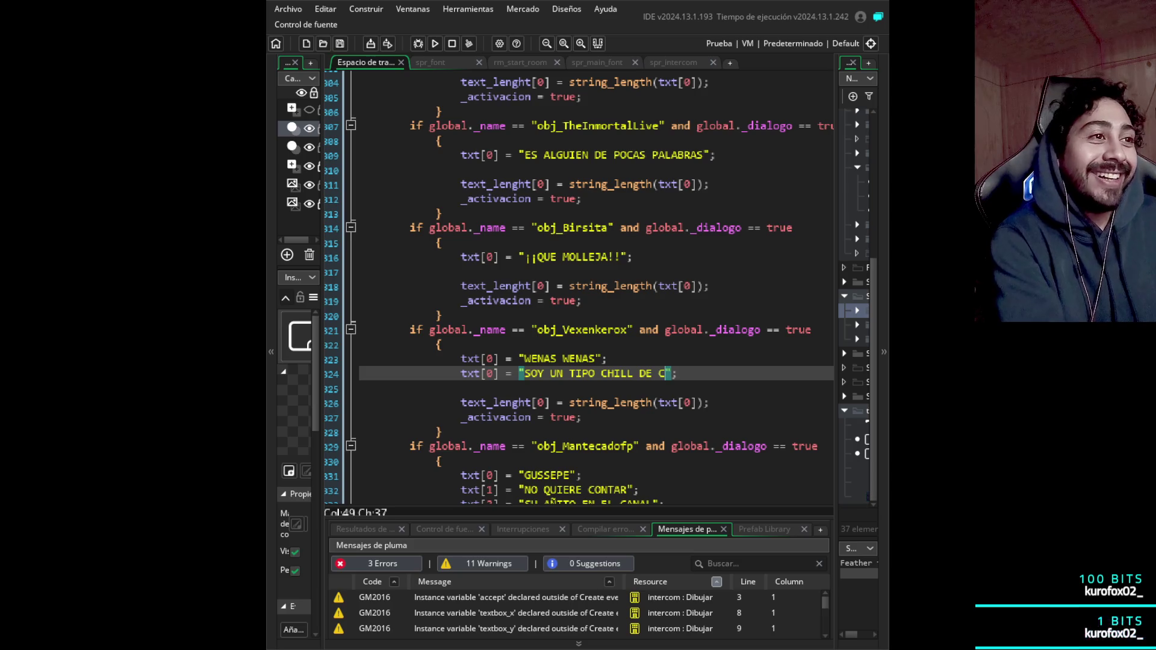
text(O JO NES)
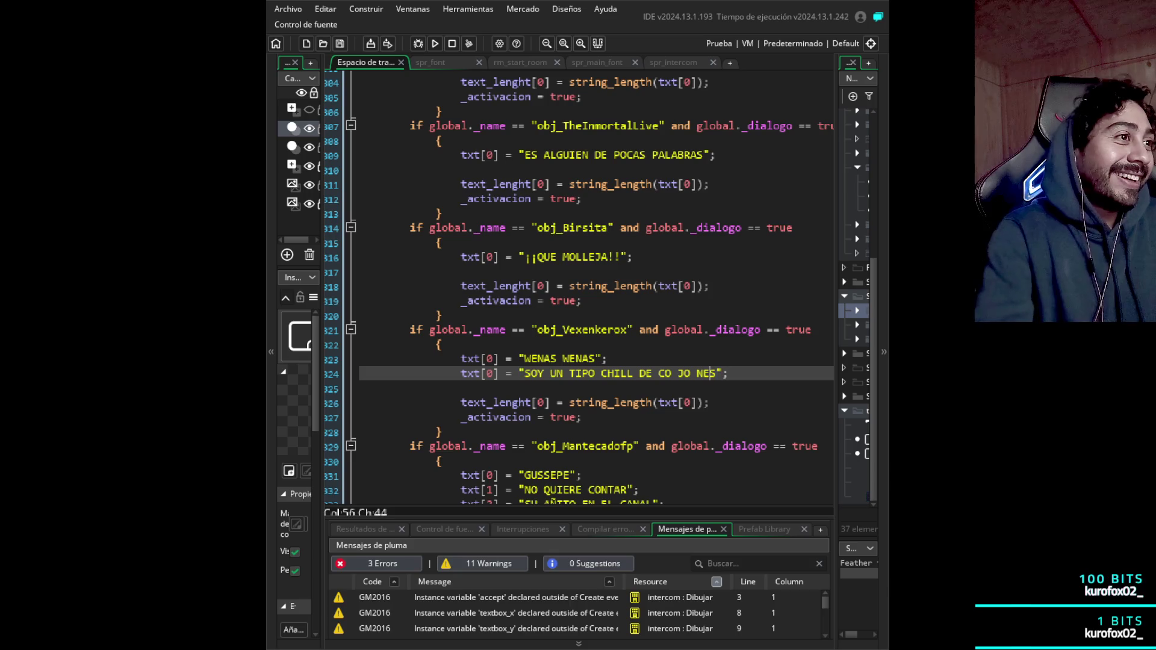
click(652, 373)
text(..)
key(BackSpace)
key(BackSpace)
key(Right)
click(678, 373)
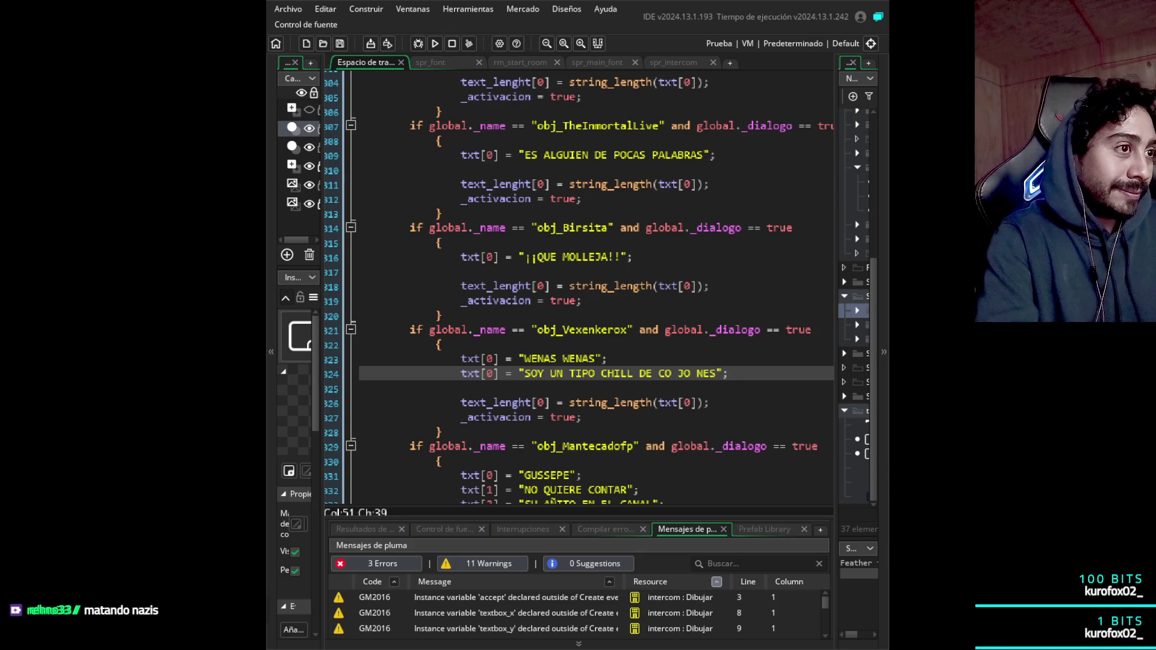
click(697, 374)
click(658, 374)
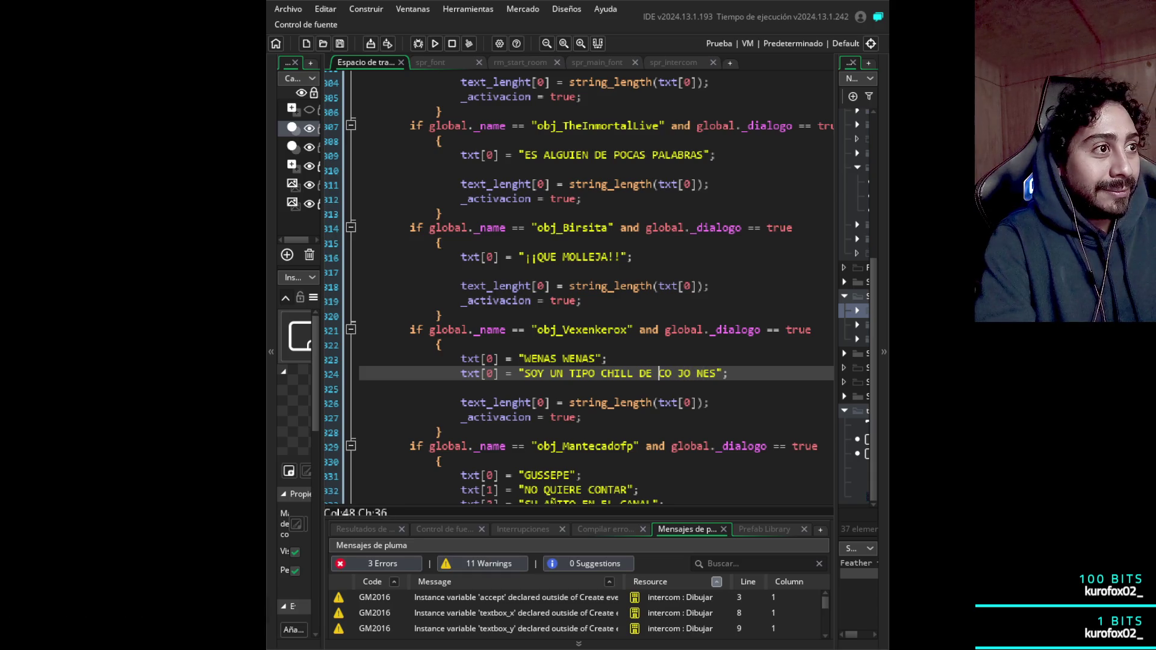
text(¡)
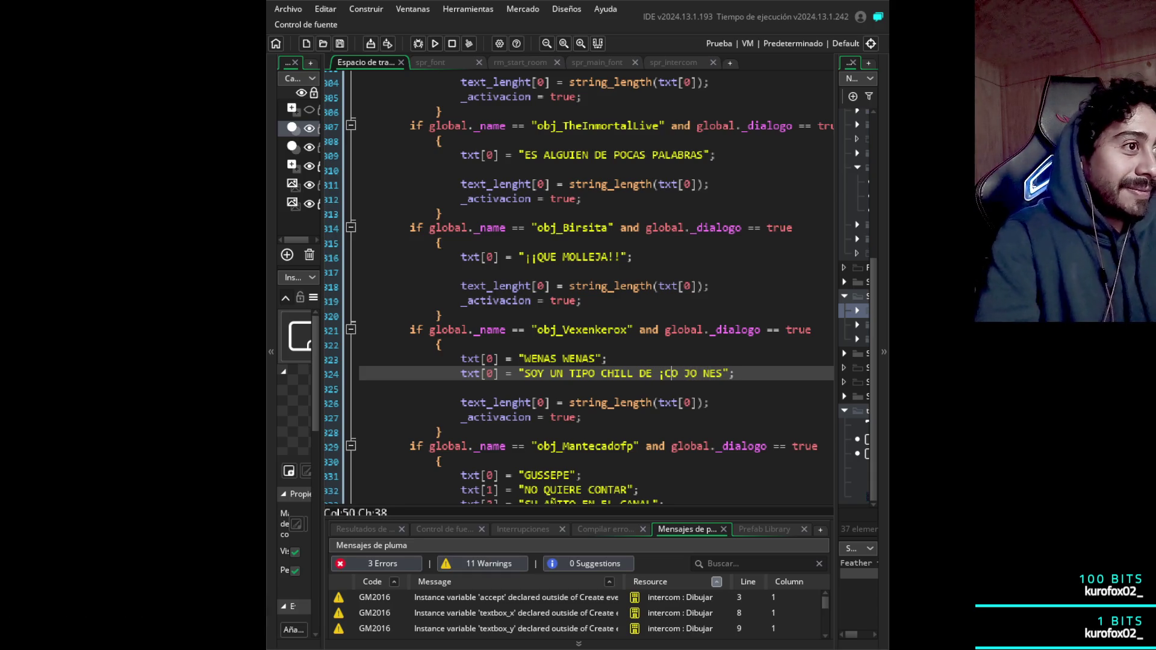
click(728, 373)
text(!)
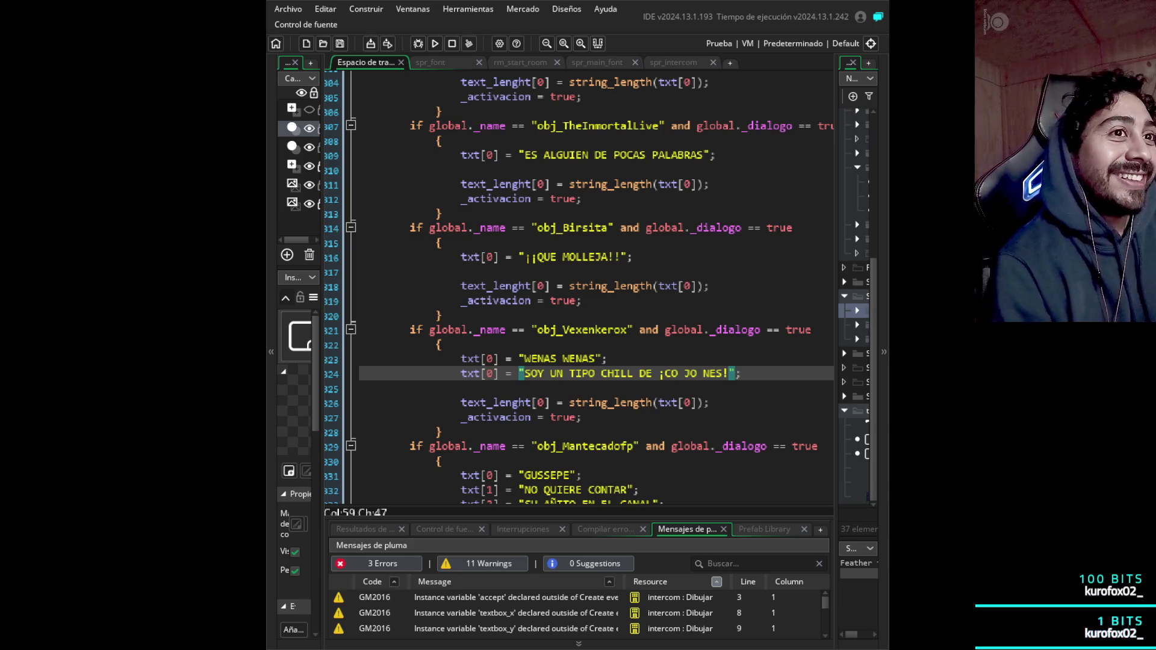
scroll(579, 287, down, 1)
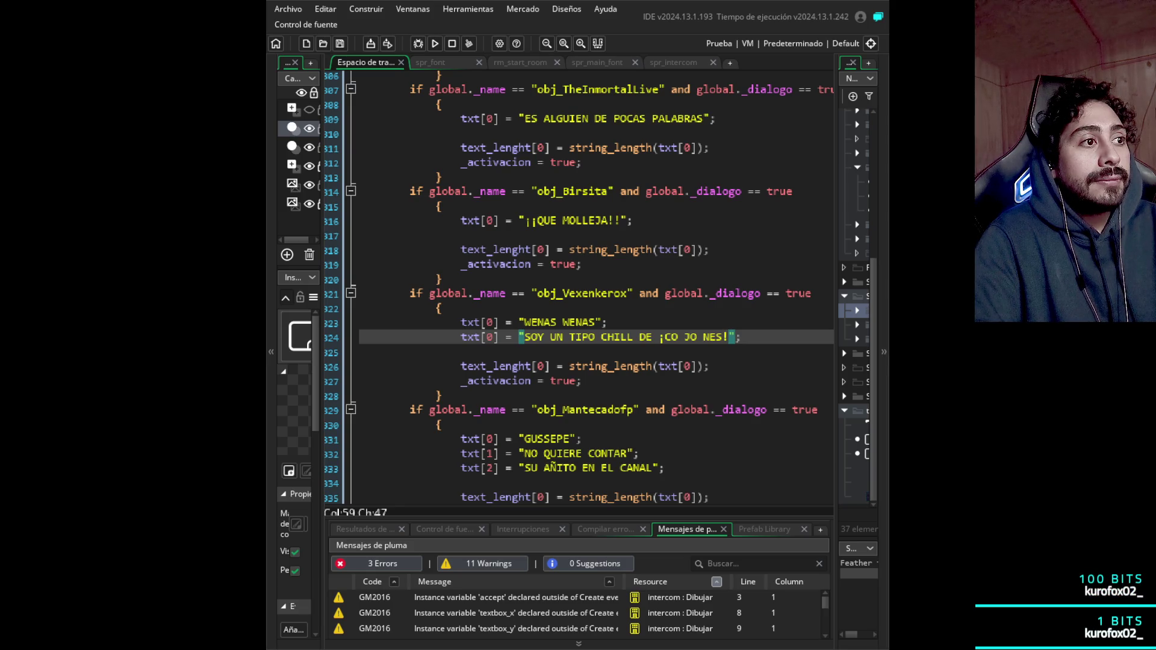
- Replace GUSSEPE in Mantecadofp's txt[0] with '¡YOUR FINALLY AWAKE!'
click(569, 439)
drag(569, 439, 525, 439)
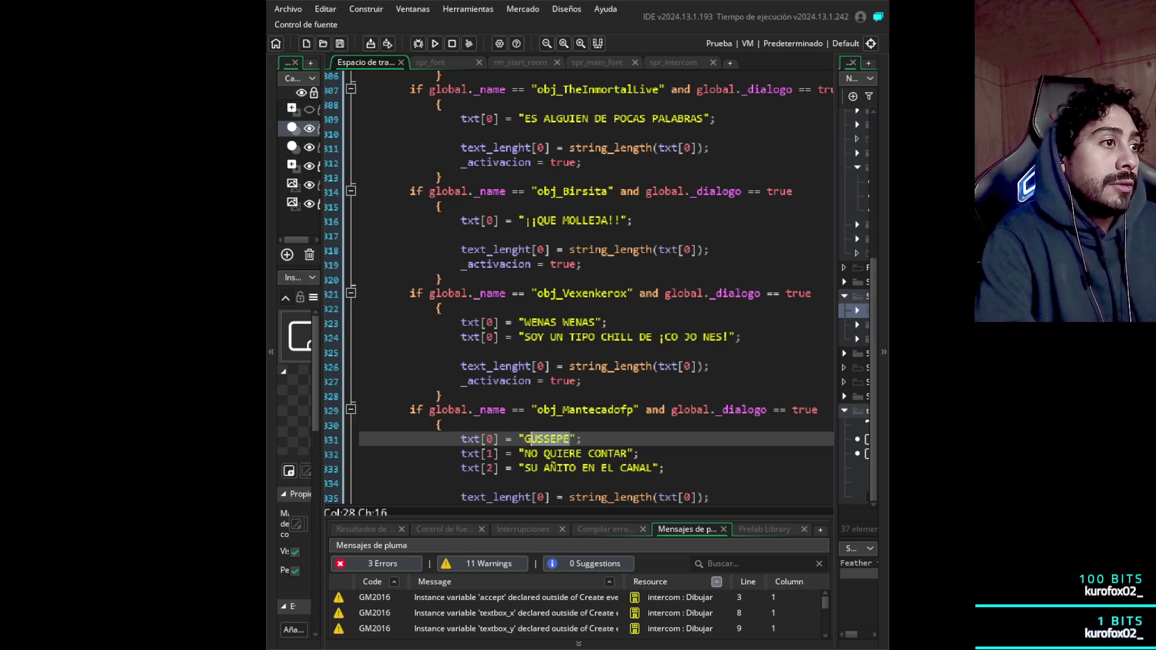
key(BackSpace)
key(BackSpace)
text(YOPUR)
key(BackSpace)
key(BackSpace)
key(BackSpace)
text(UR FINALLY)
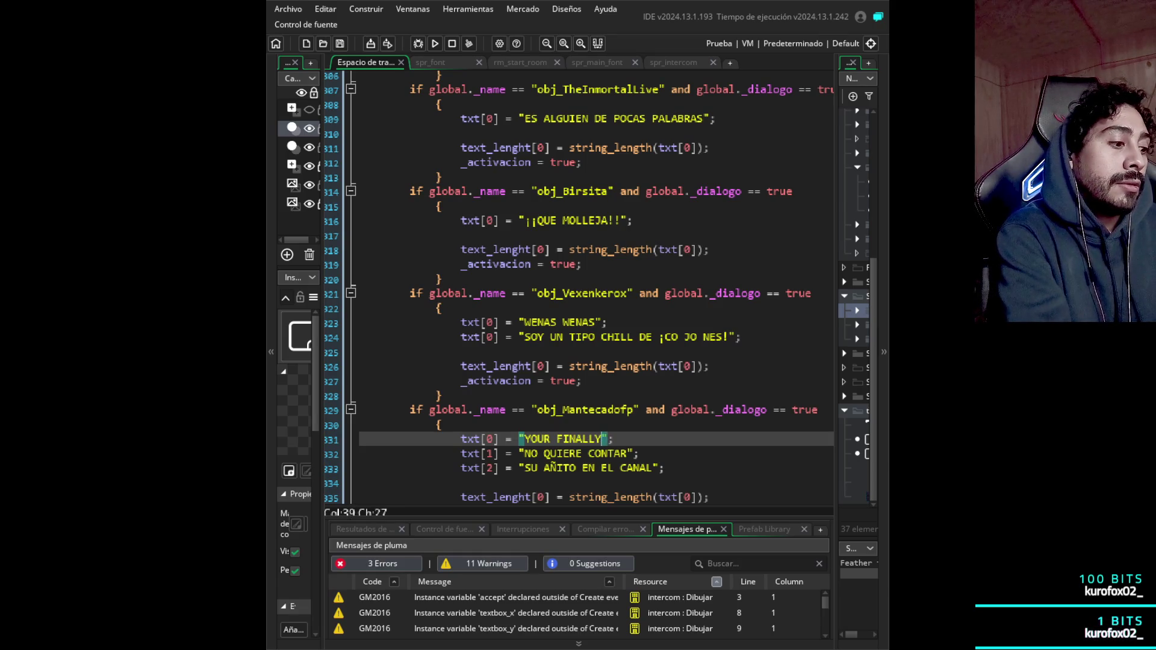
text( AWA)
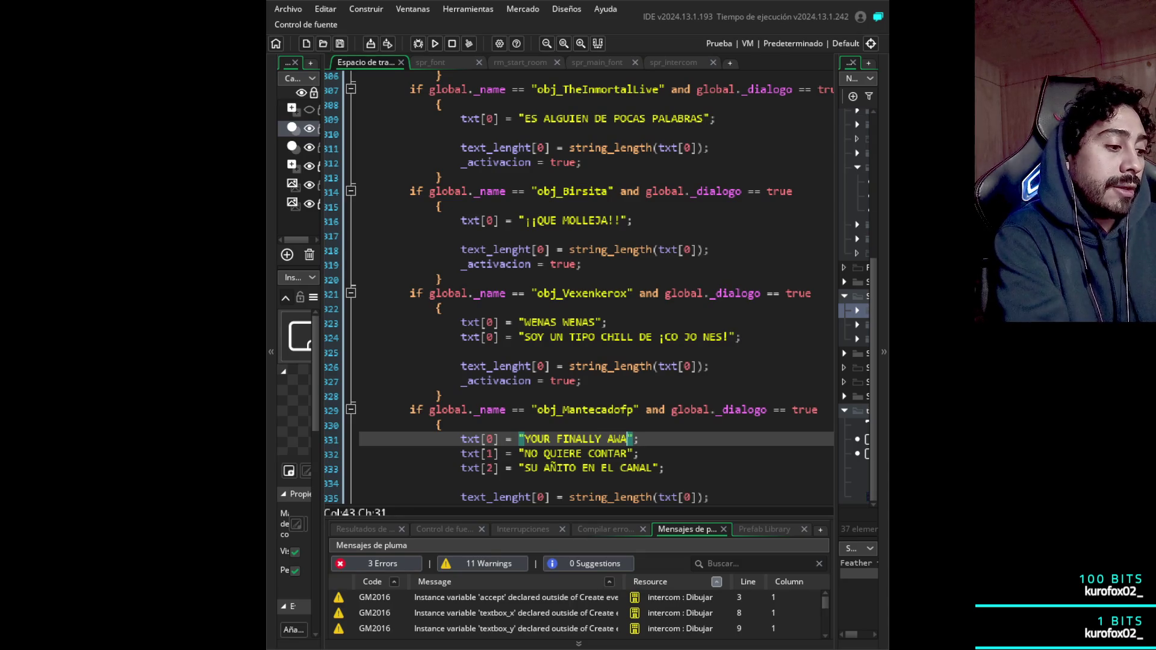
text(KE)
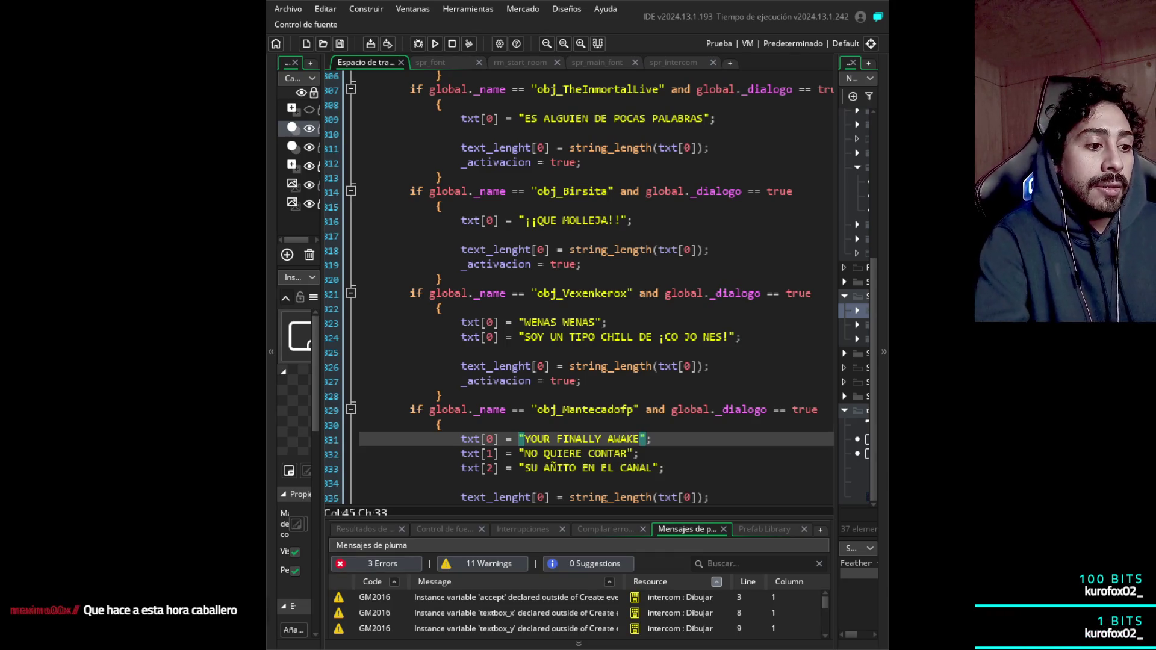
text(!)
key(Left)
key(Left)
key(Left)
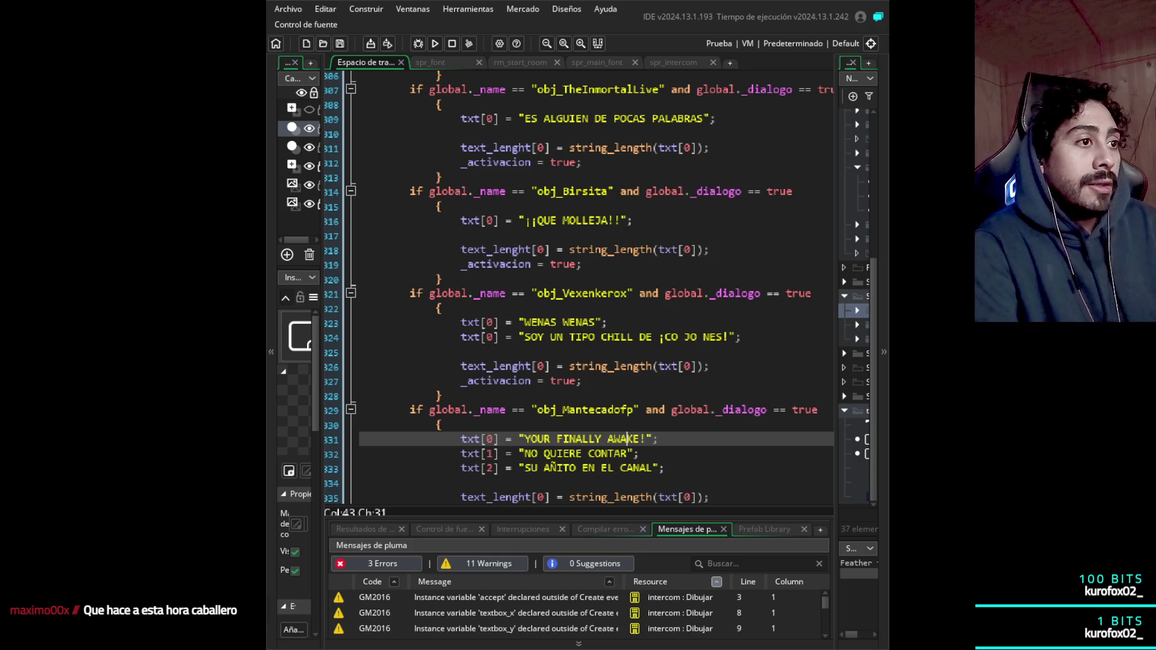
text(¡)
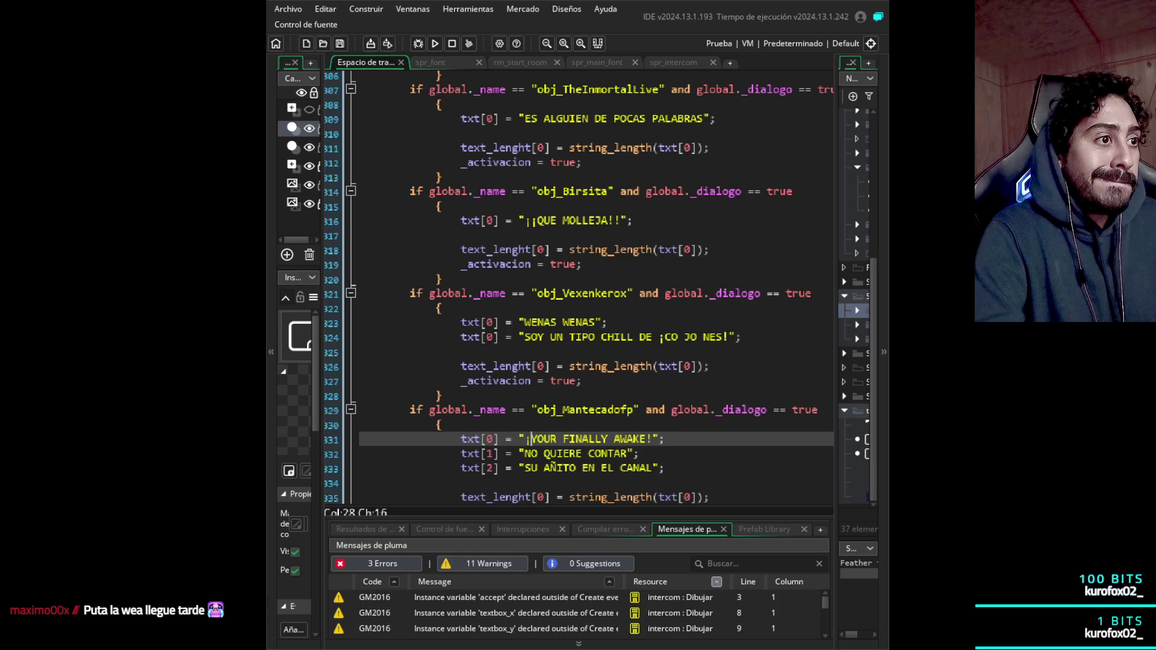
- Swap NO QUIERE CONTAR in Mantecadofp's txt[1] for the question opening '¿HAS VISTO?'
click(524, 454)
key(shift+Right)
key(shift+Right)
key(shift+Right)
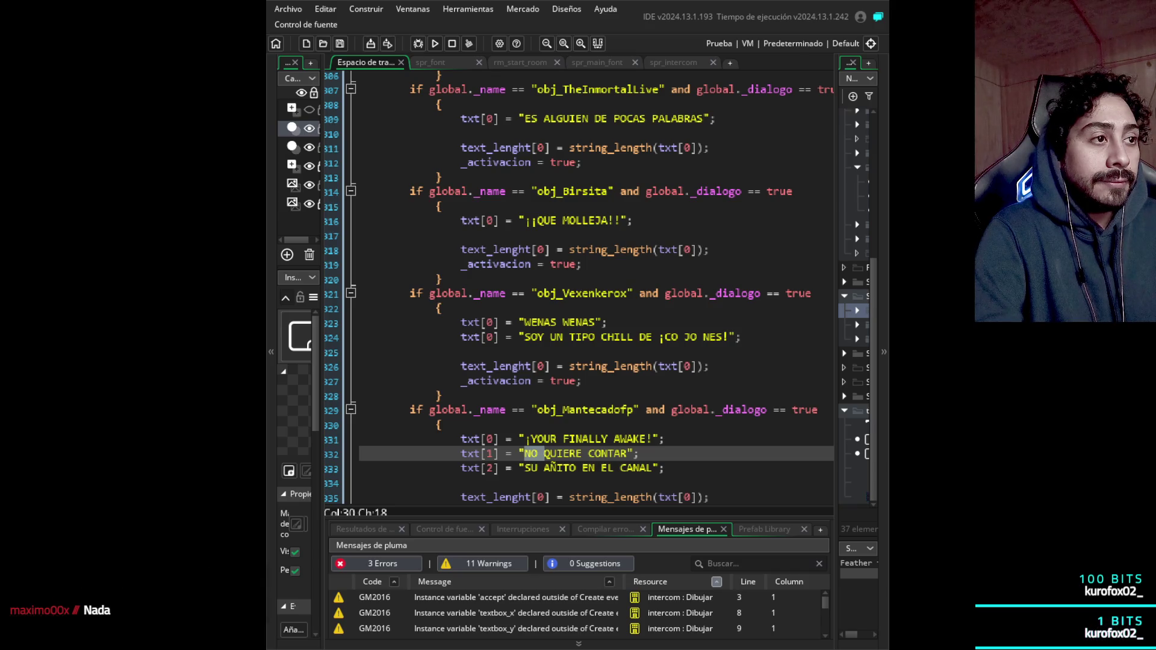
key(shift+Right)
key(shift+Right)
key(shift+Right)
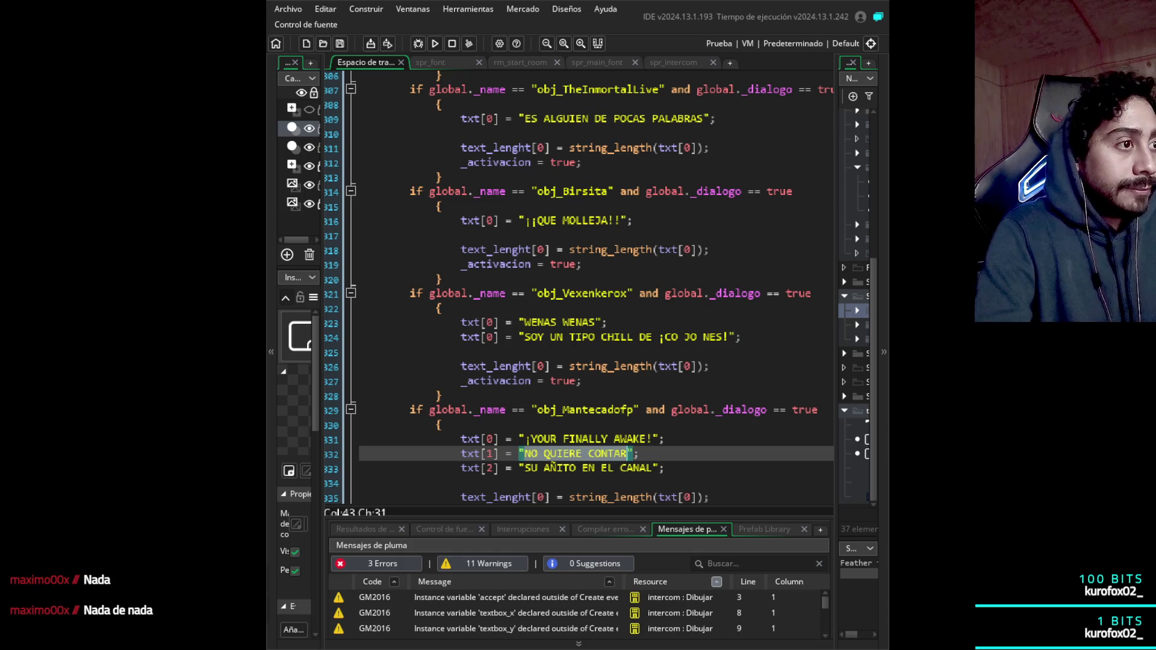
key(BackSpace)
text(¡!)
key(BackSpace)
key(BackSpace)
text(¿?)
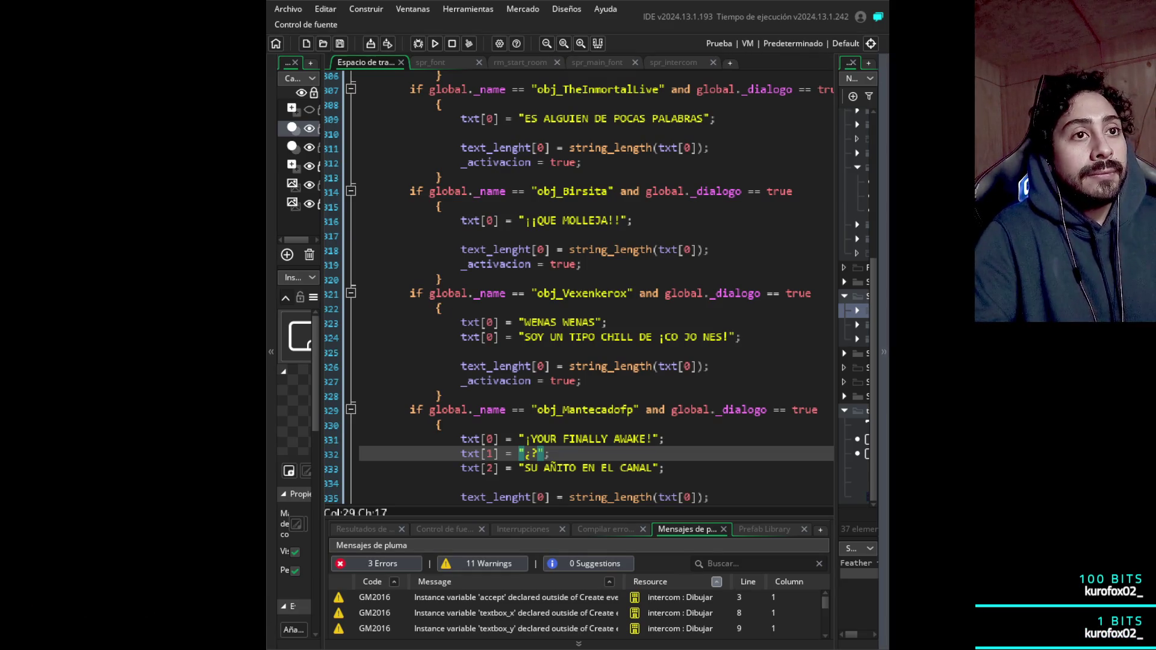
text(HAS VIS)
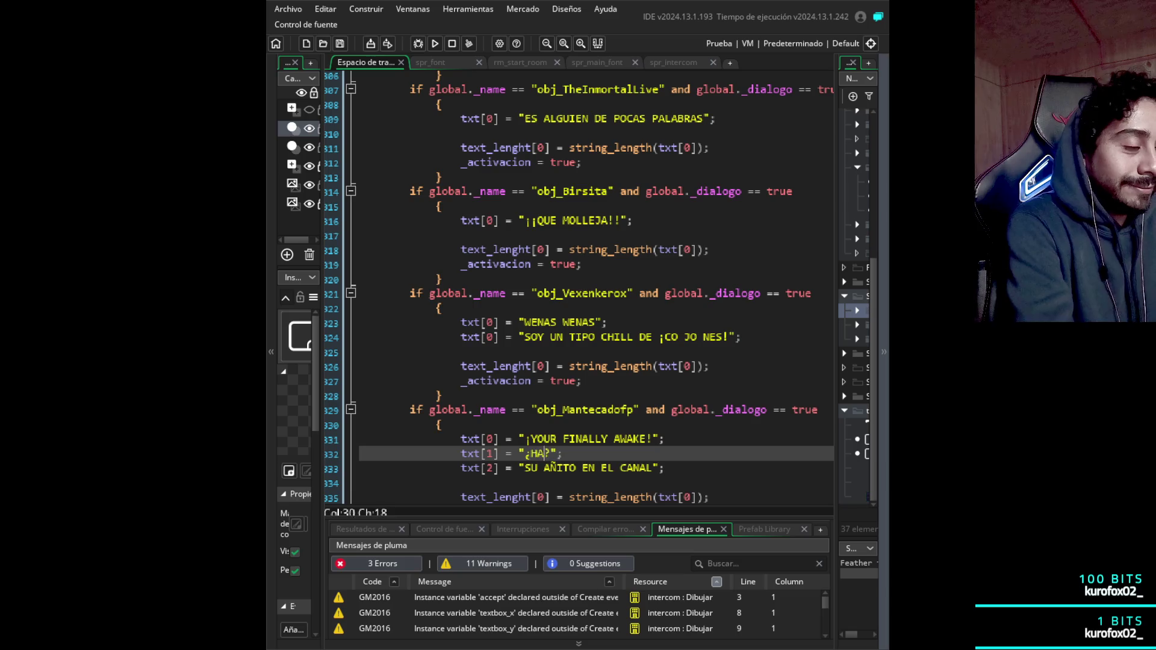
text(TO)
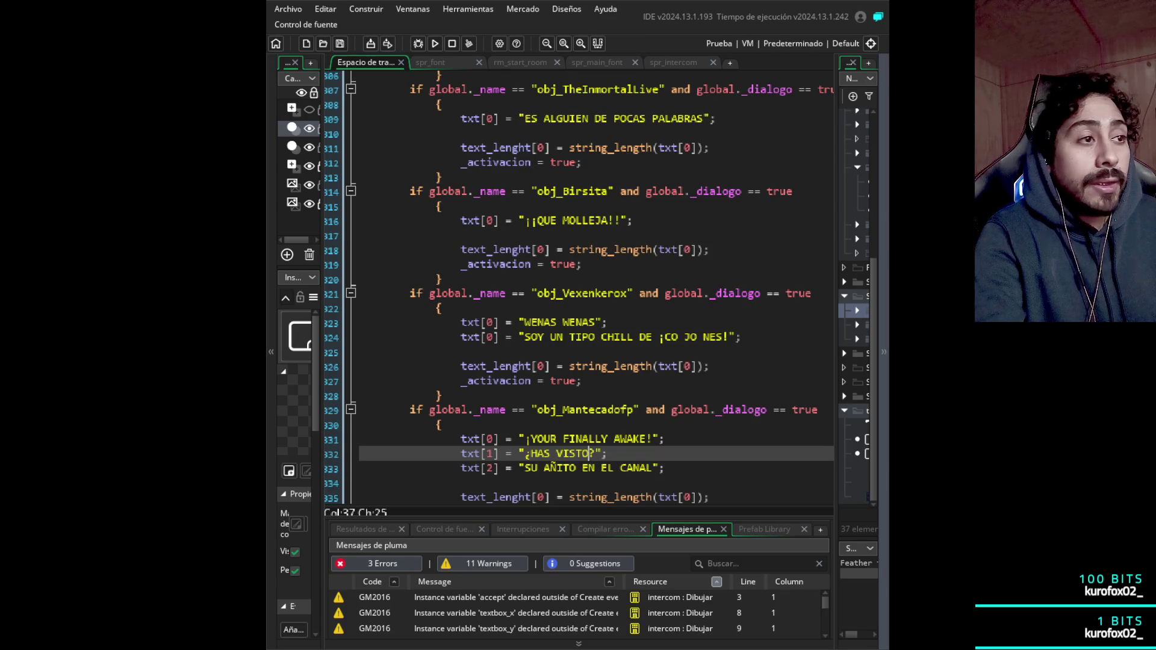
- Extend the second line to '¿HAS VISTO ESOS BICHOS?, QUE PARECEN PULPOS..'
text(ESOS BICO)
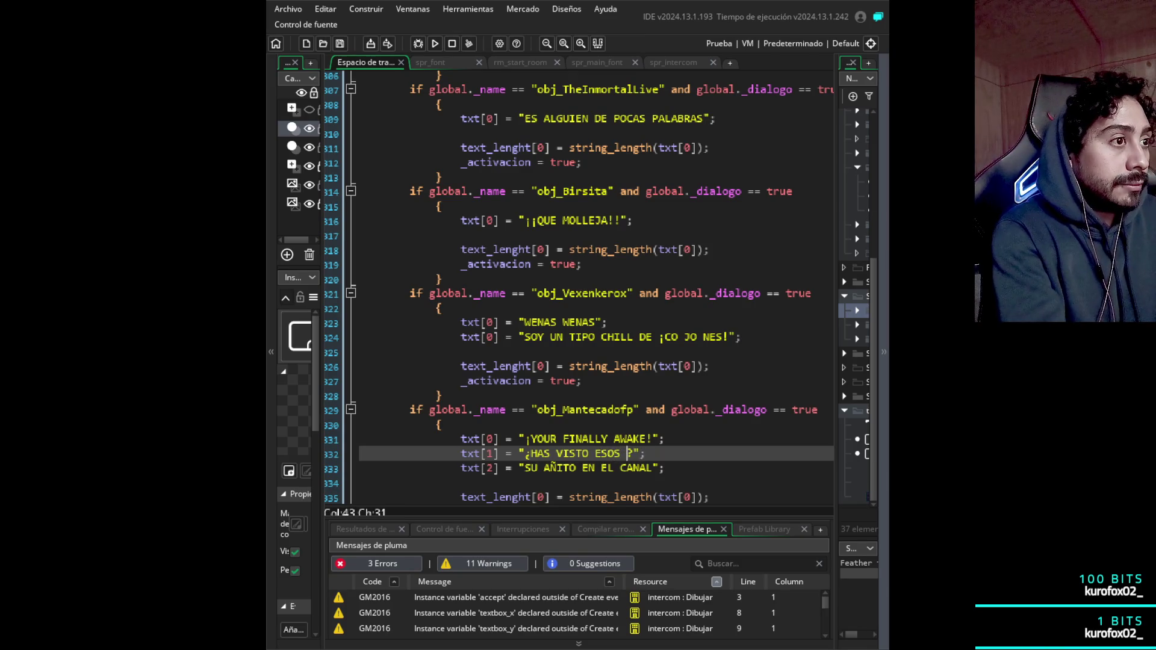
key(BackSpace)
text(HOS)
key(Right)
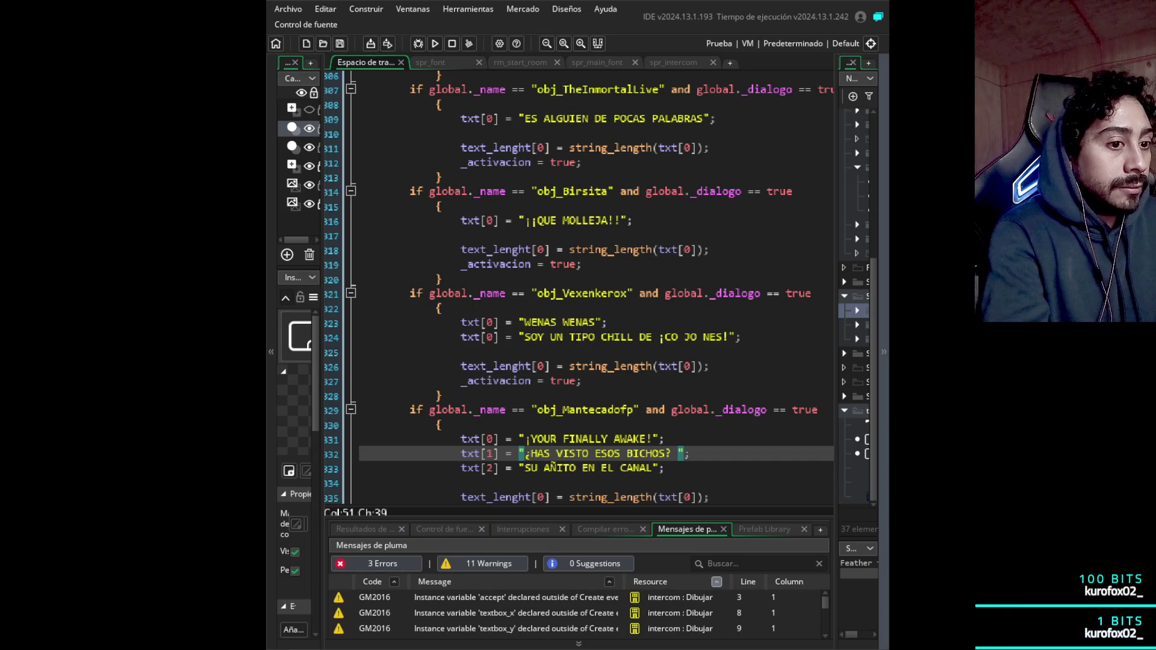
text(¿?)
key(Left)
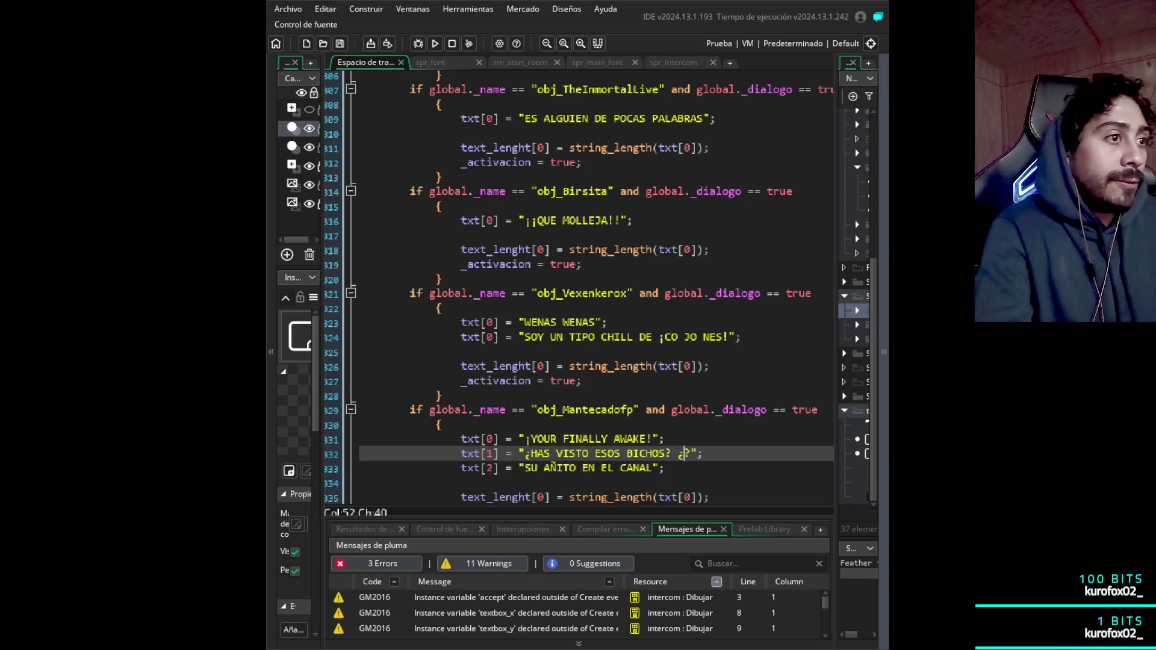
text(QUE)
key(BackSpace)
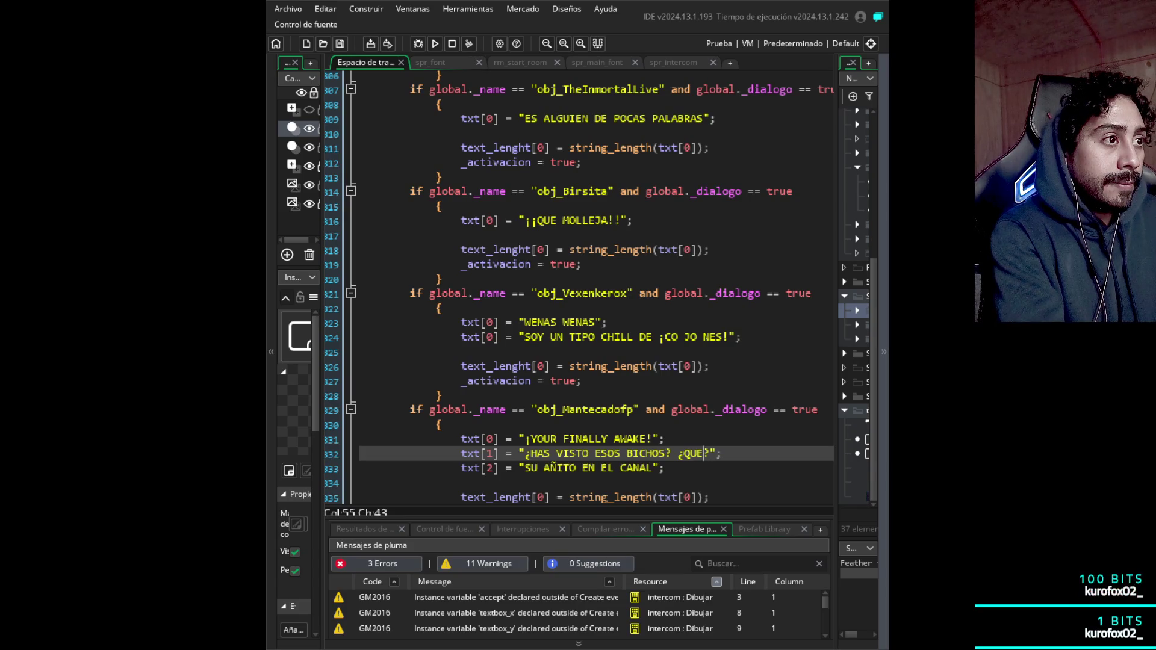
key(BackSpace)
key(BackSpace)
key(BackSpace)
key(BackSpace)
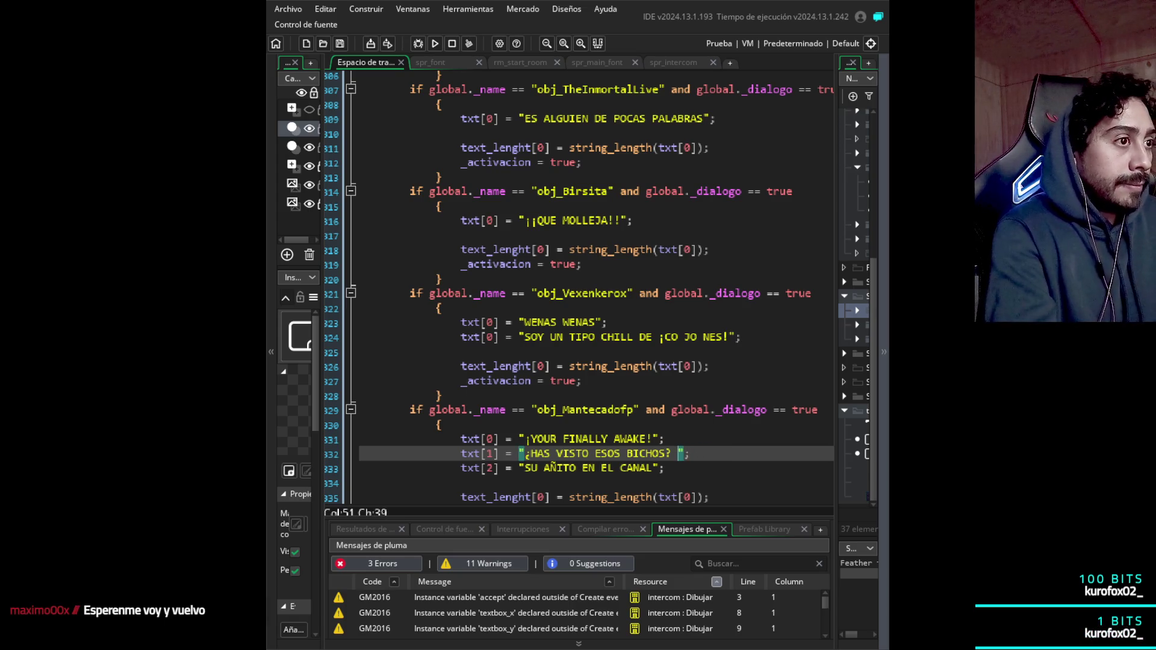
key(BackSpace)
text(, QUE PARECE)
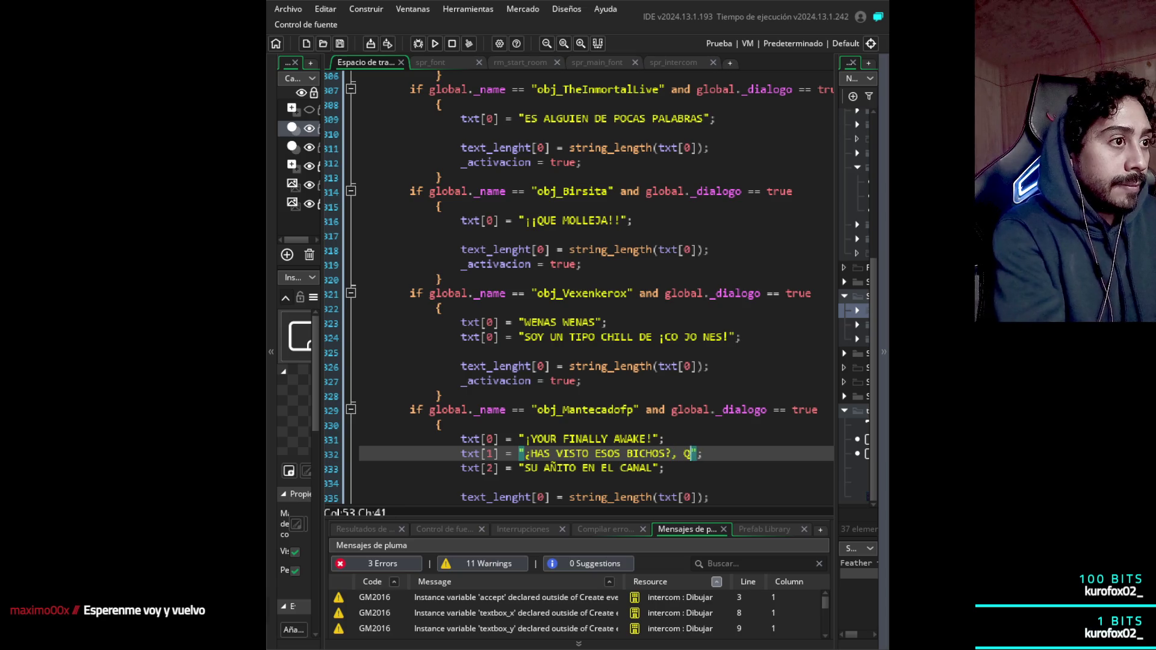
text(N PULPO)
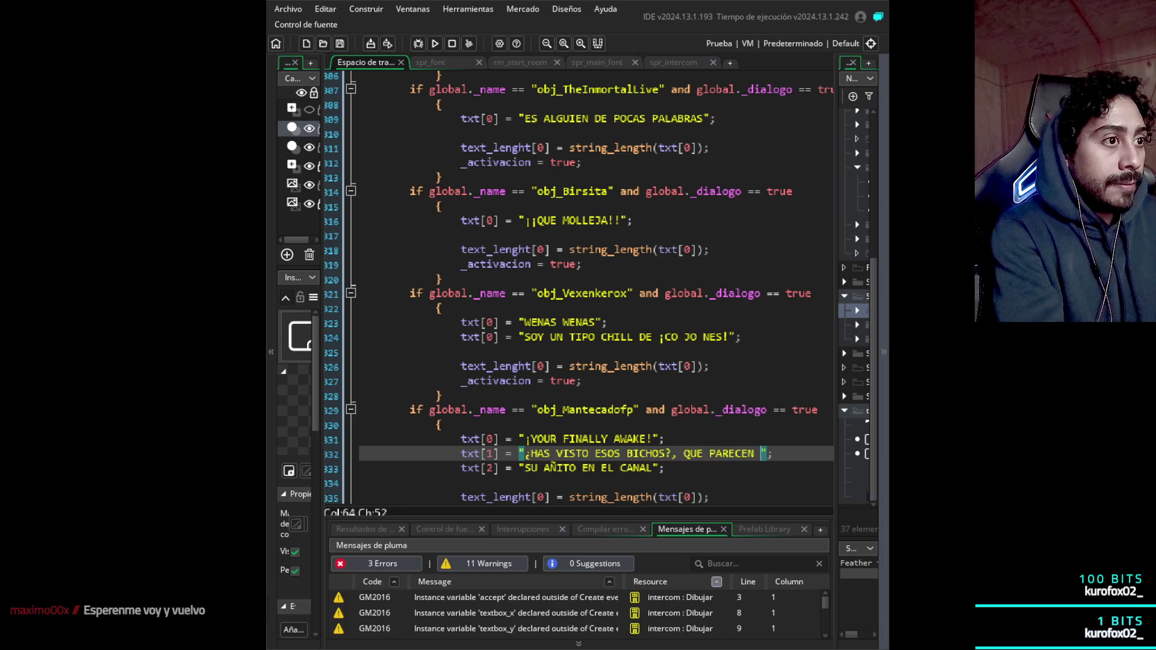
text(S)
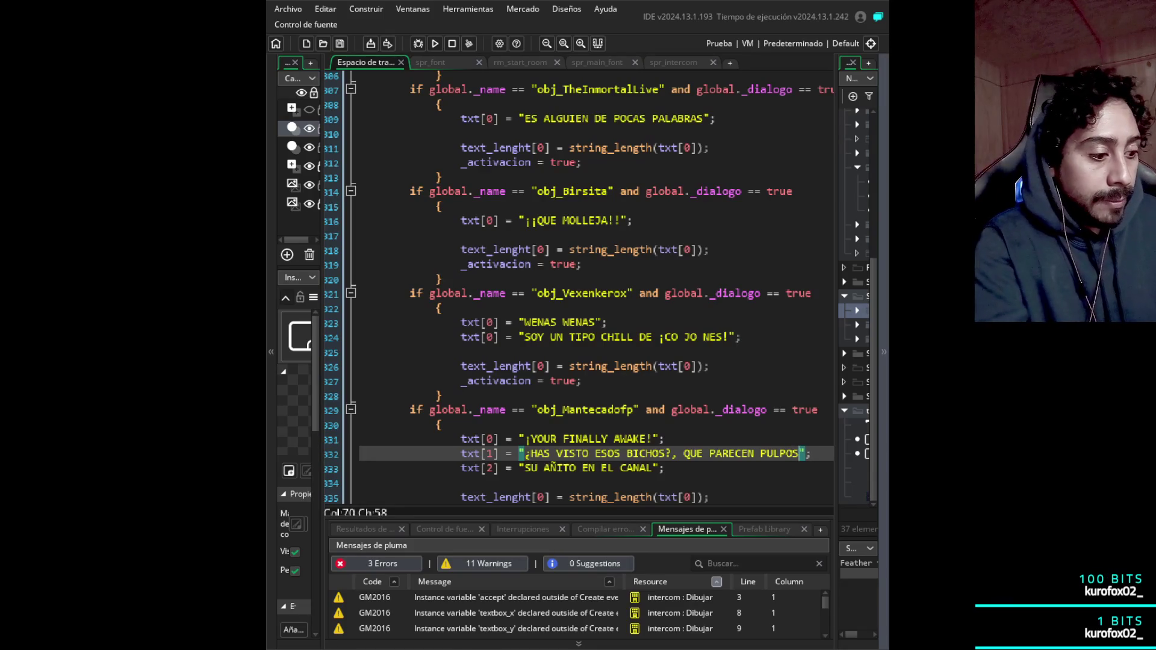
text(..)
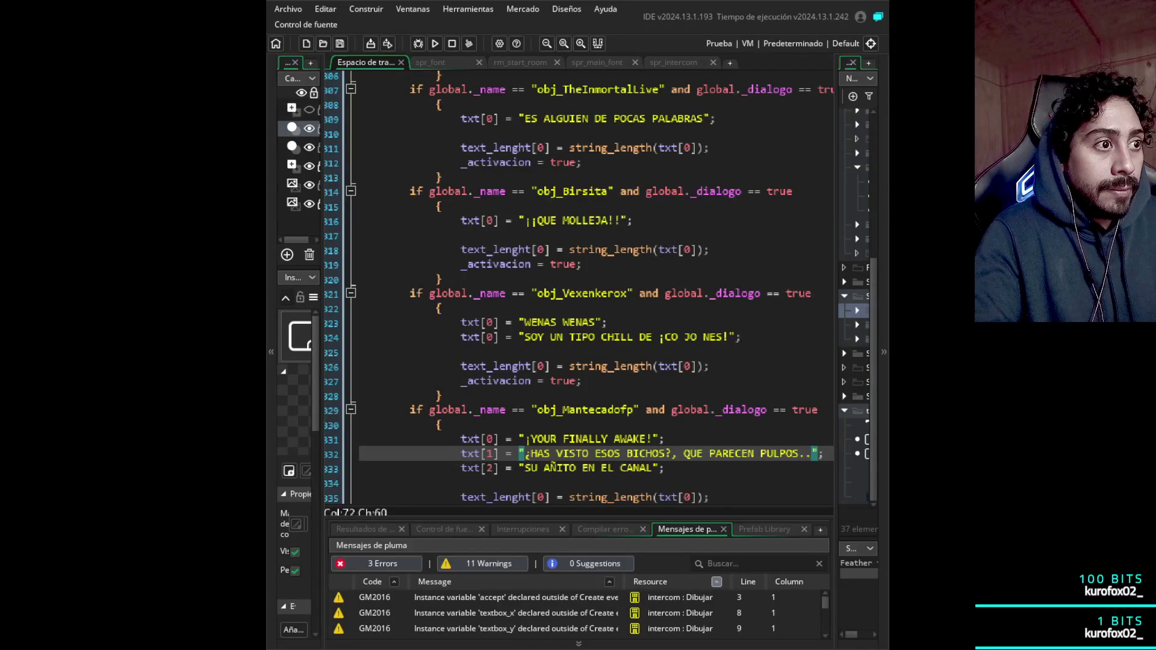
- Rebuild the third line as 'QUE PARECEN PULPOS DEL ZELDA?' using the phrase cut from line two
click(657, 468)
key(ctrl+shift+Left)
key(ctrl+shift+Left)
key(ctrl+shift+Left)
text(D)
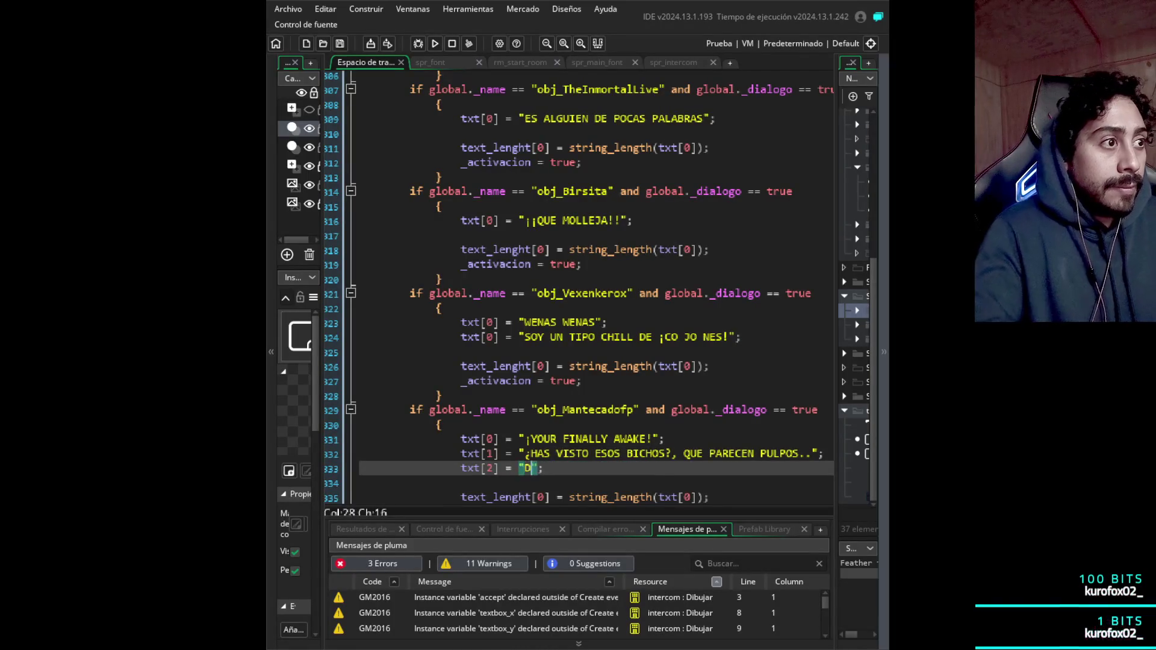
text(EL ZELDA)
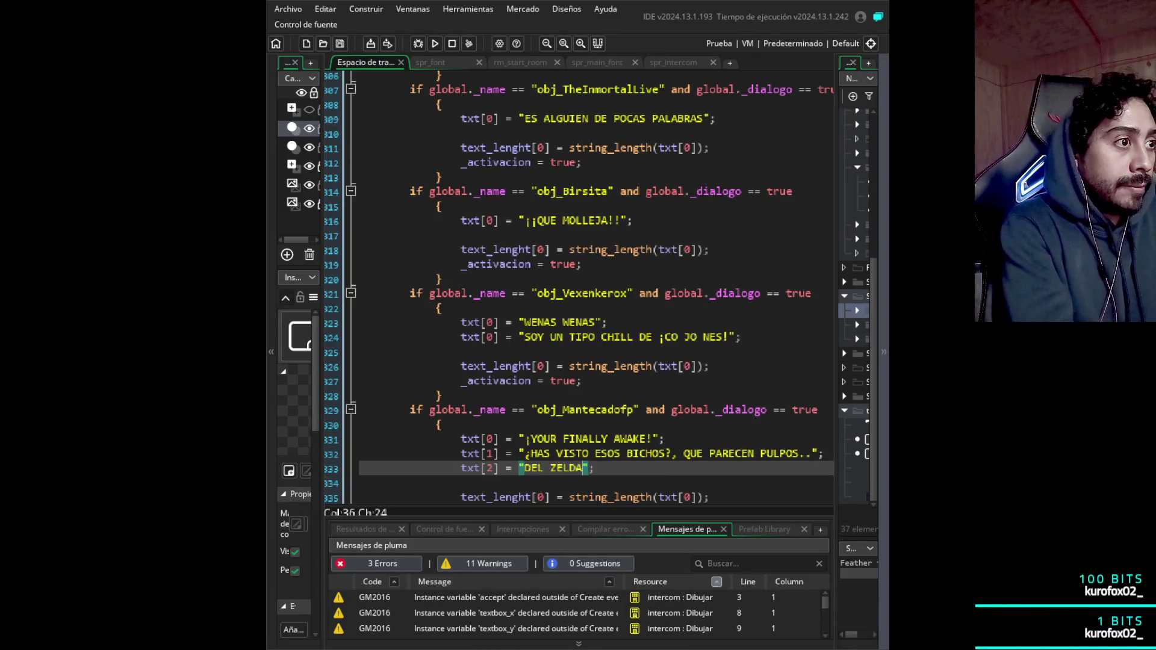
text(!)
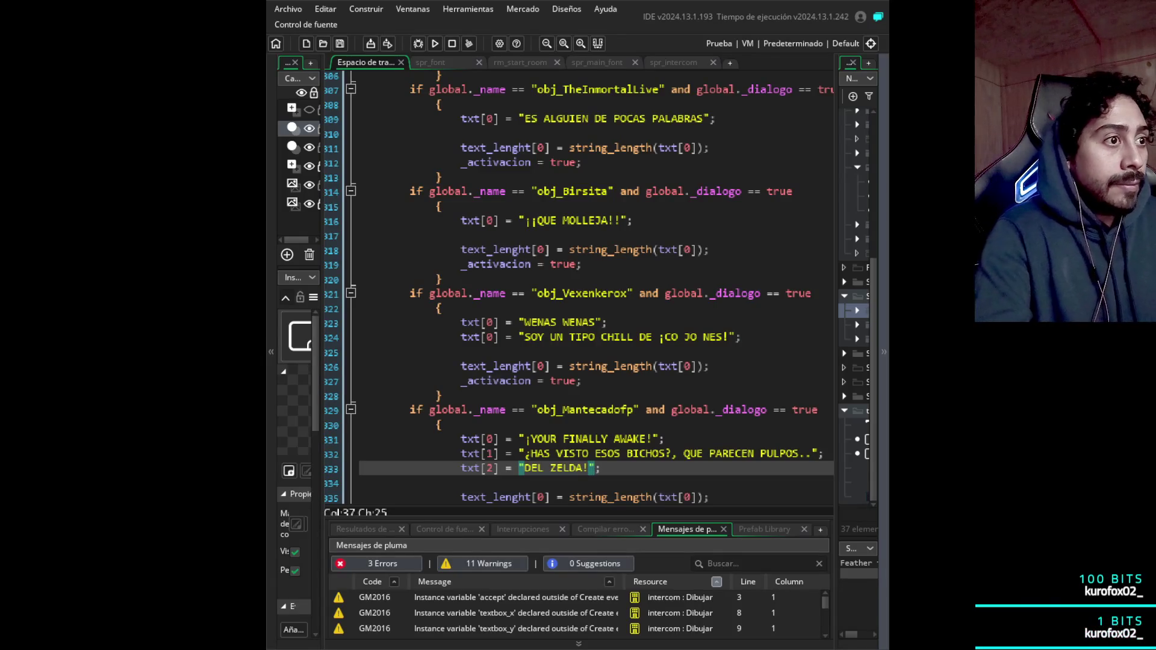
drag(813, 453, 684, 453)
key(ctrl+c)
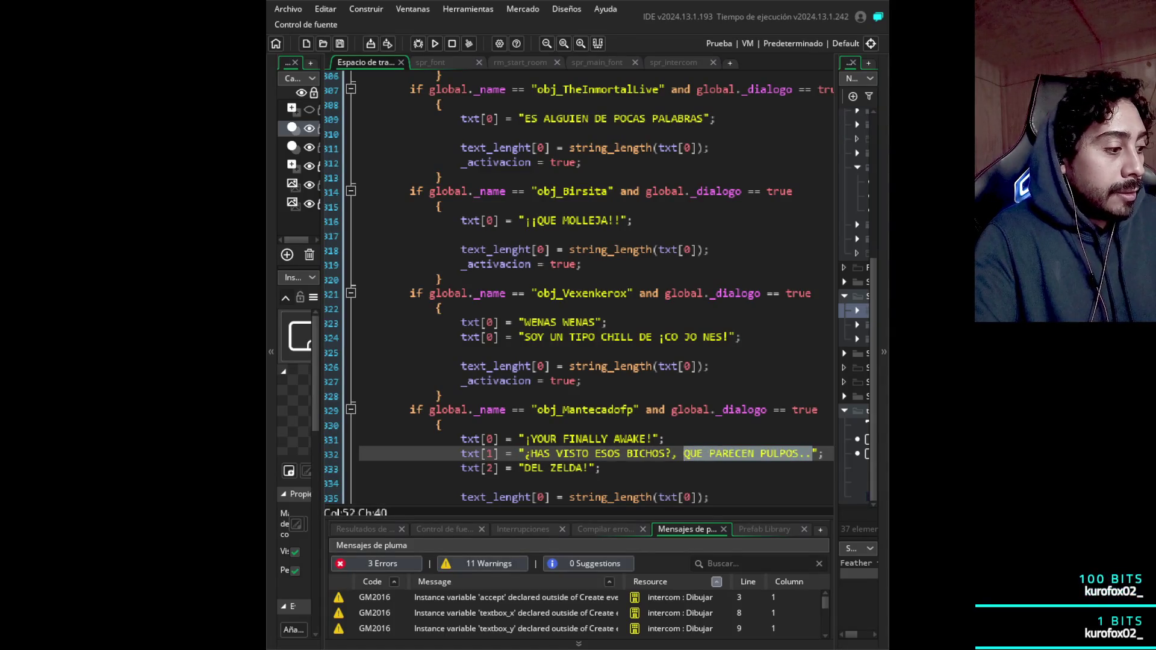
key(BackSpace)
key(BackSpace)
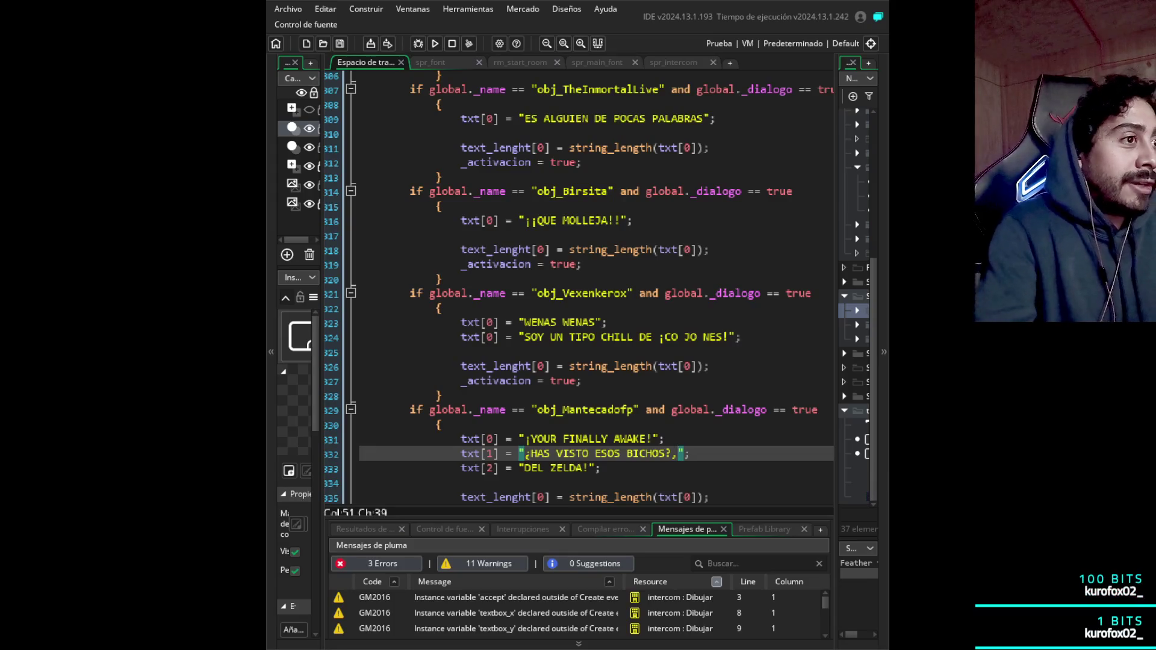
click(519, 468)
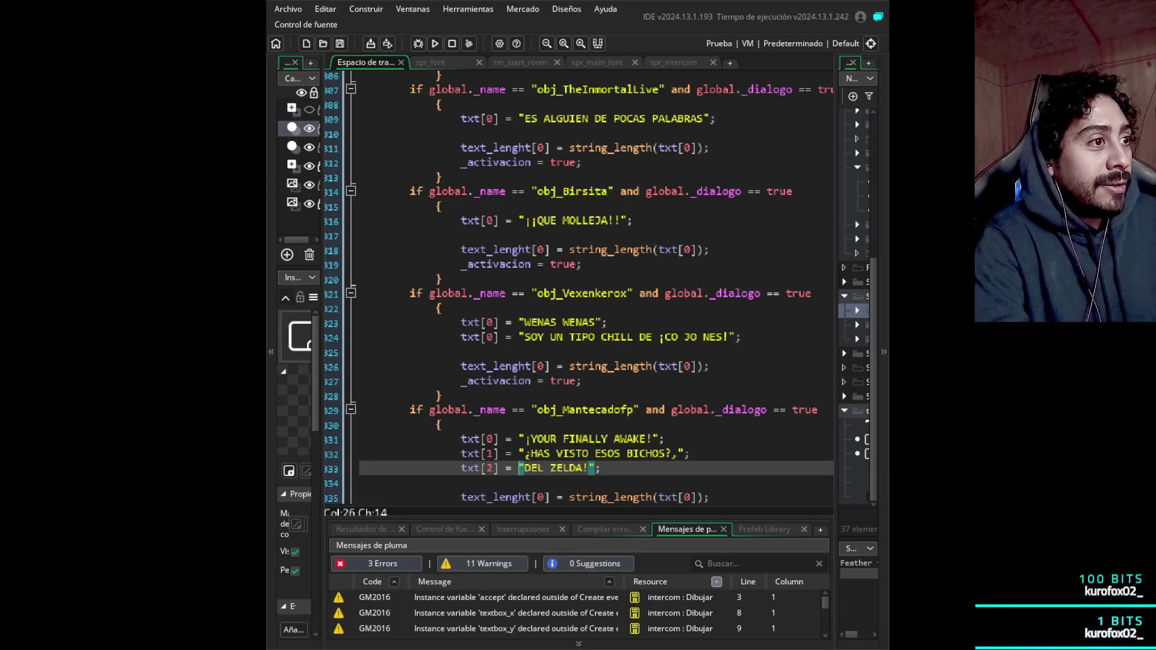
key(ctrl+v)
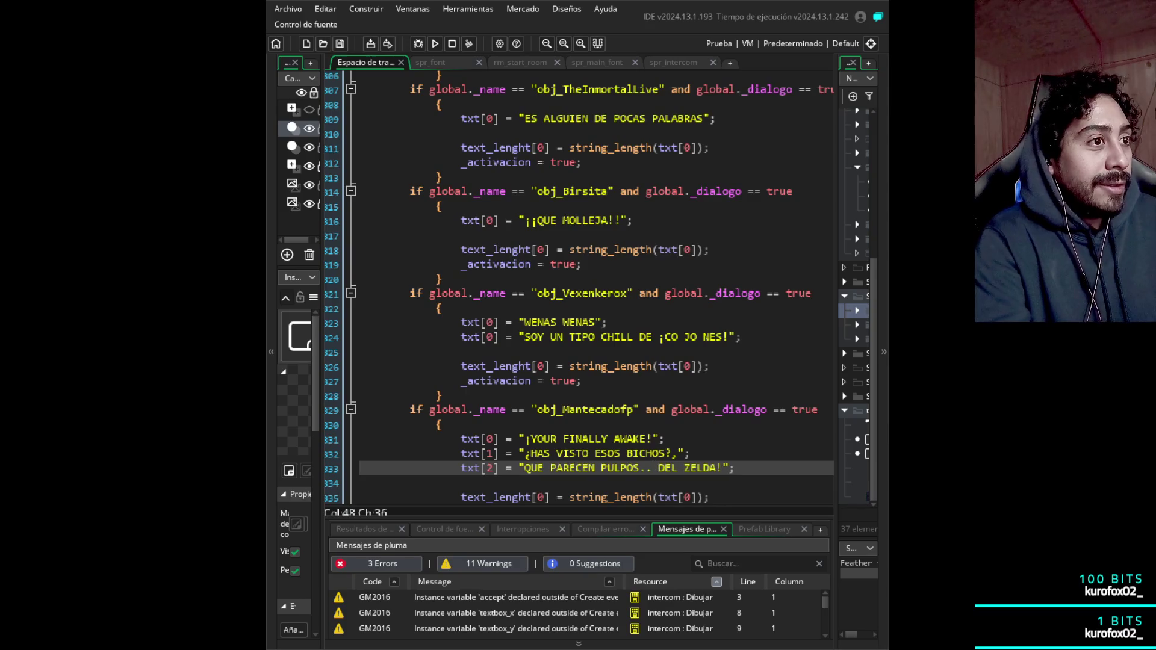
key(BackSpace)
click(702, 468)
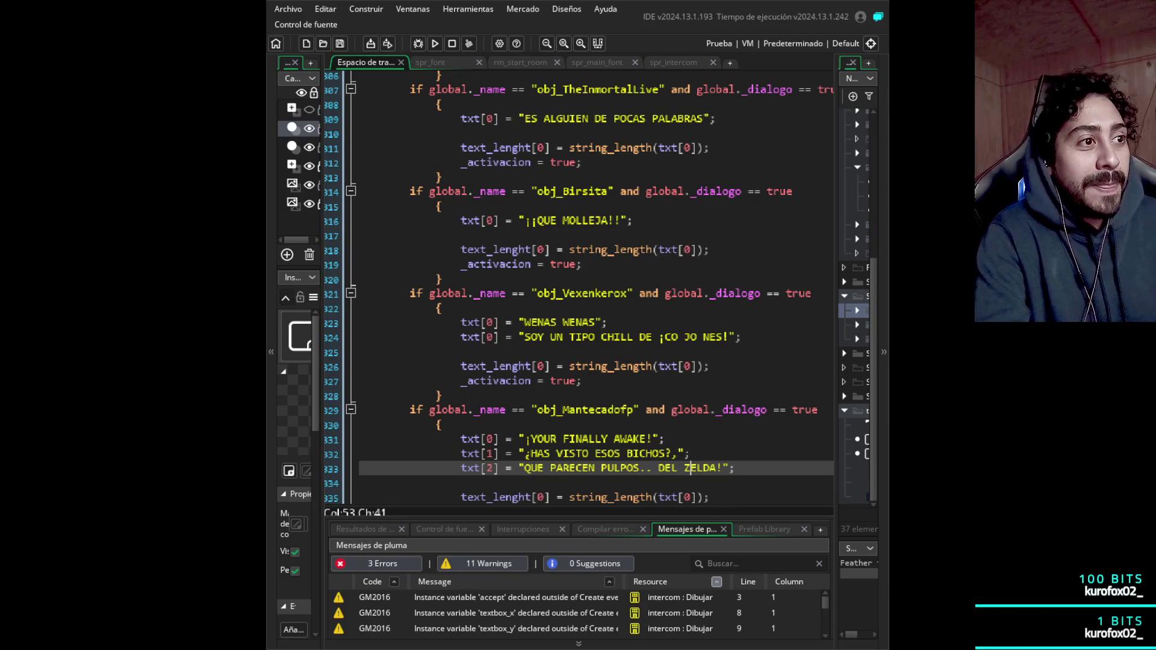
key(Left)
key(Left)
key(Left)
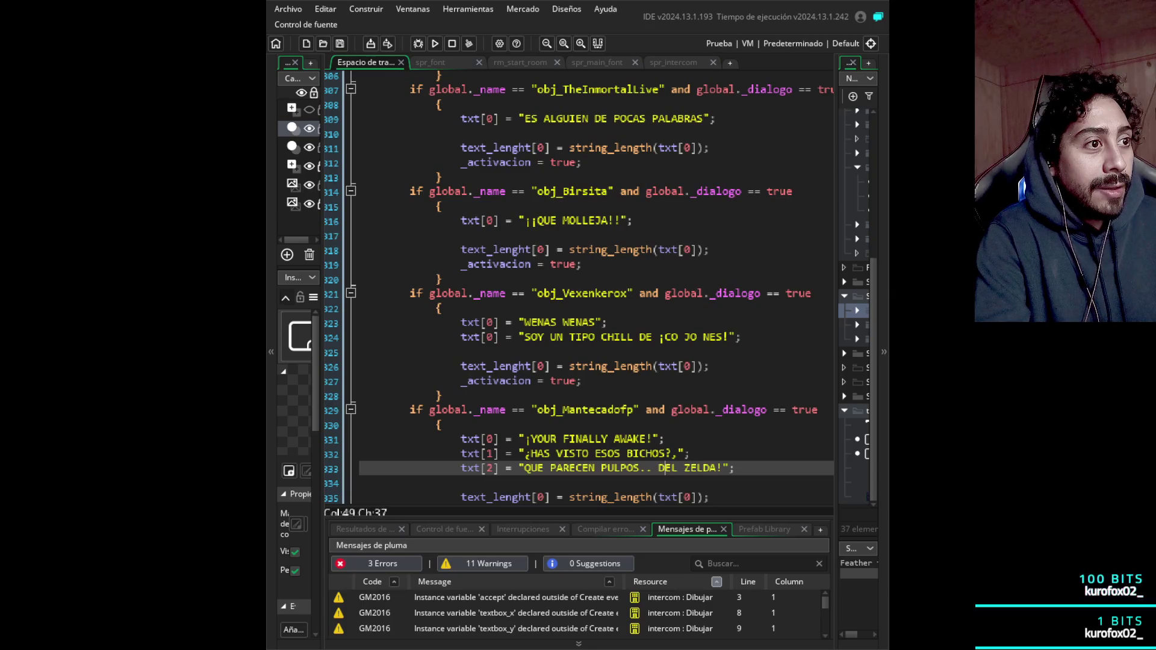
key(BackSpace)
key(BackSpace)
key(Right)
key(Right)
key(Right)
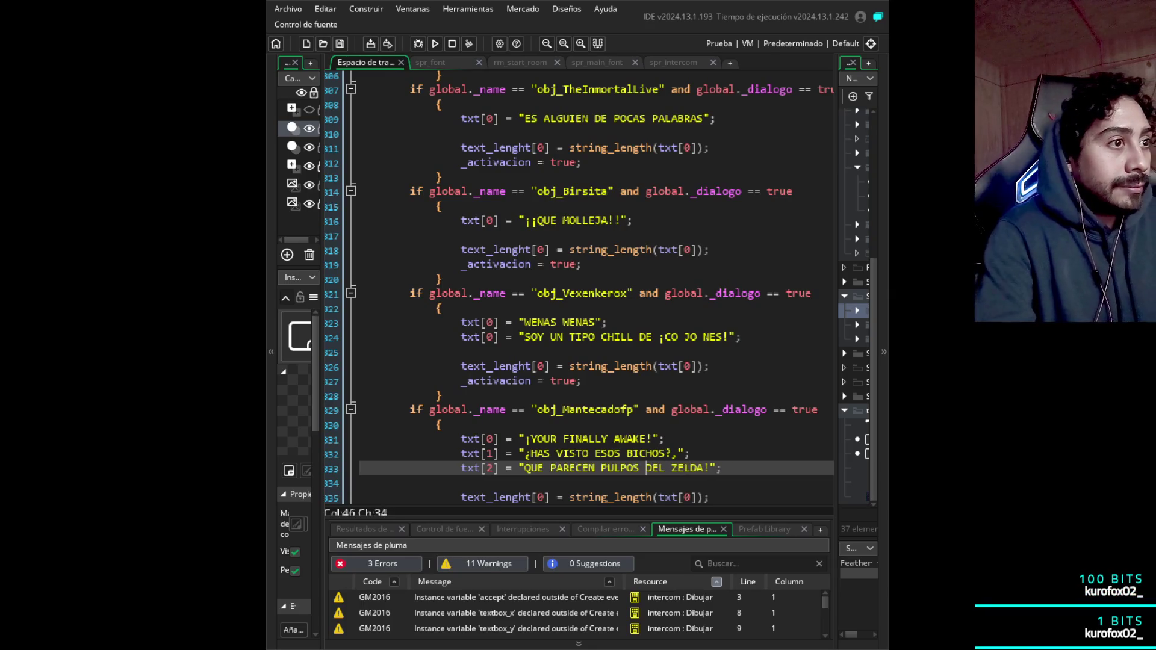
key(BackSpace)
text(?)
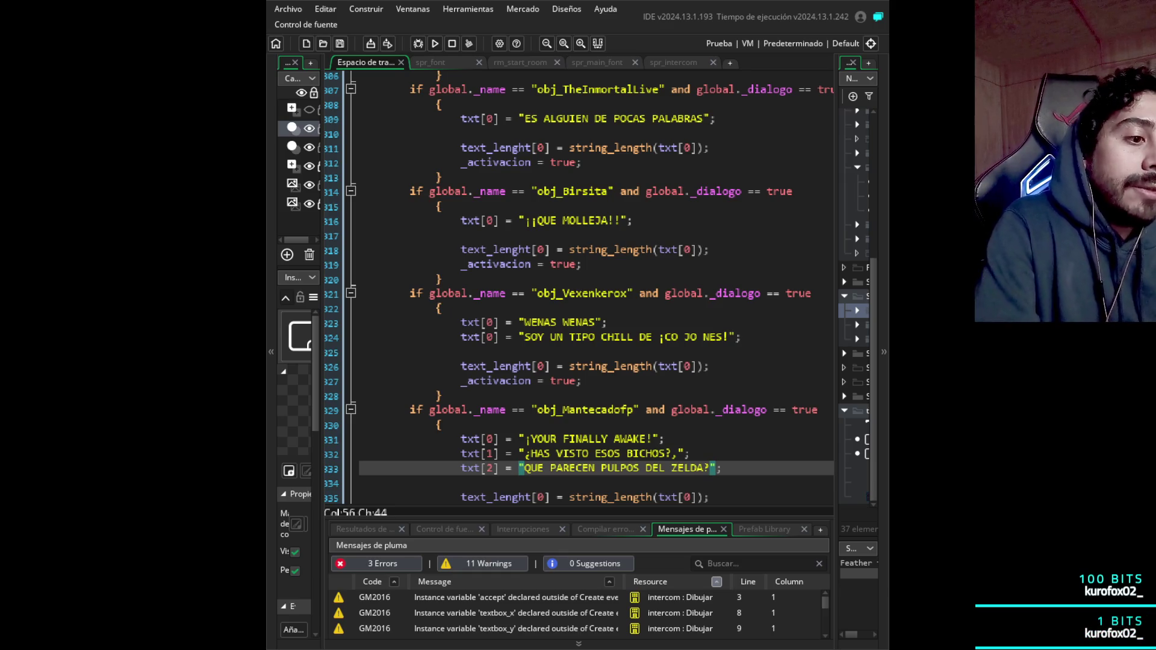
- Add the opening ¿ to the Zelda question and duplicate that line
click(550, 468)
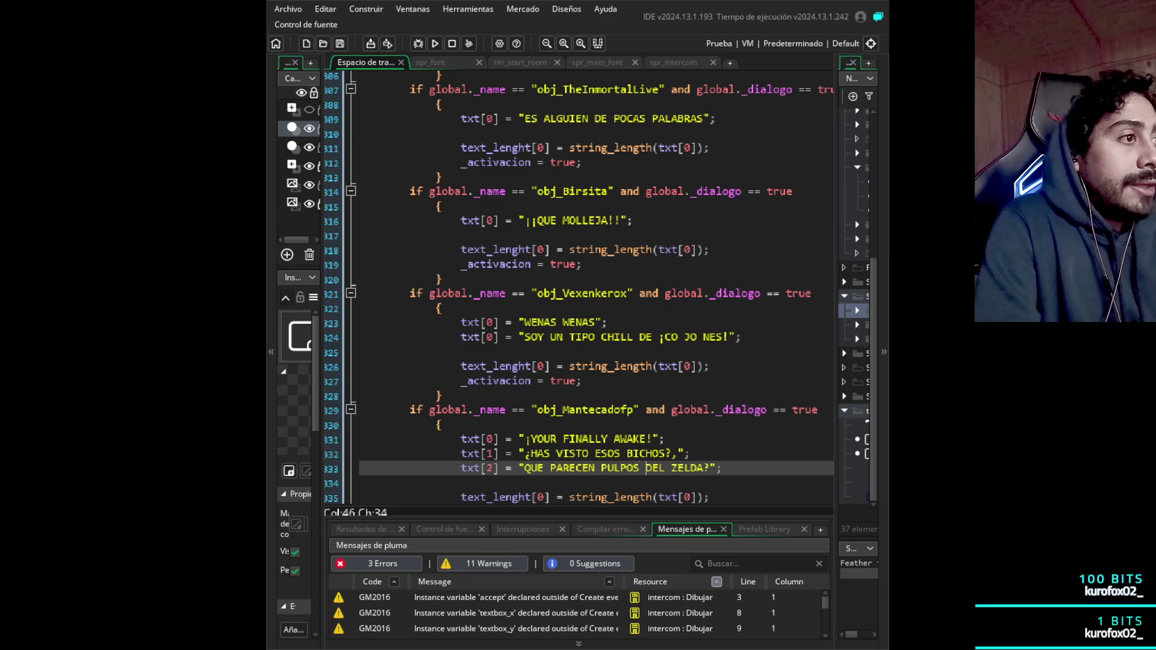
click(525, 468)
text(¡)
key(BackSpace)
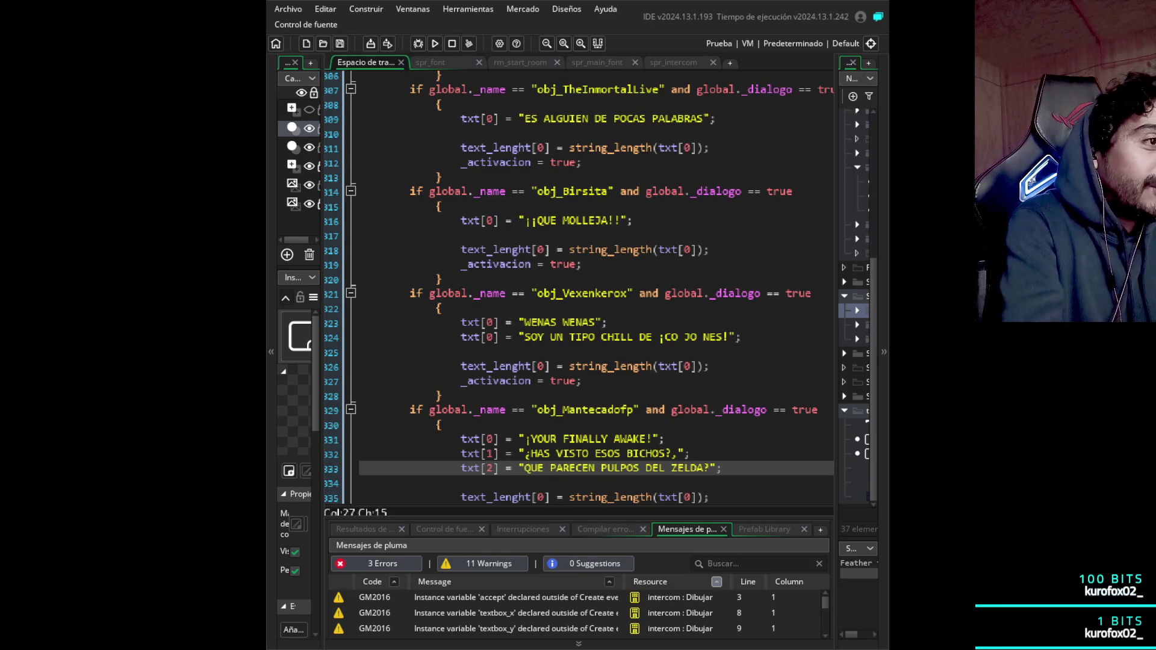
text(¿)
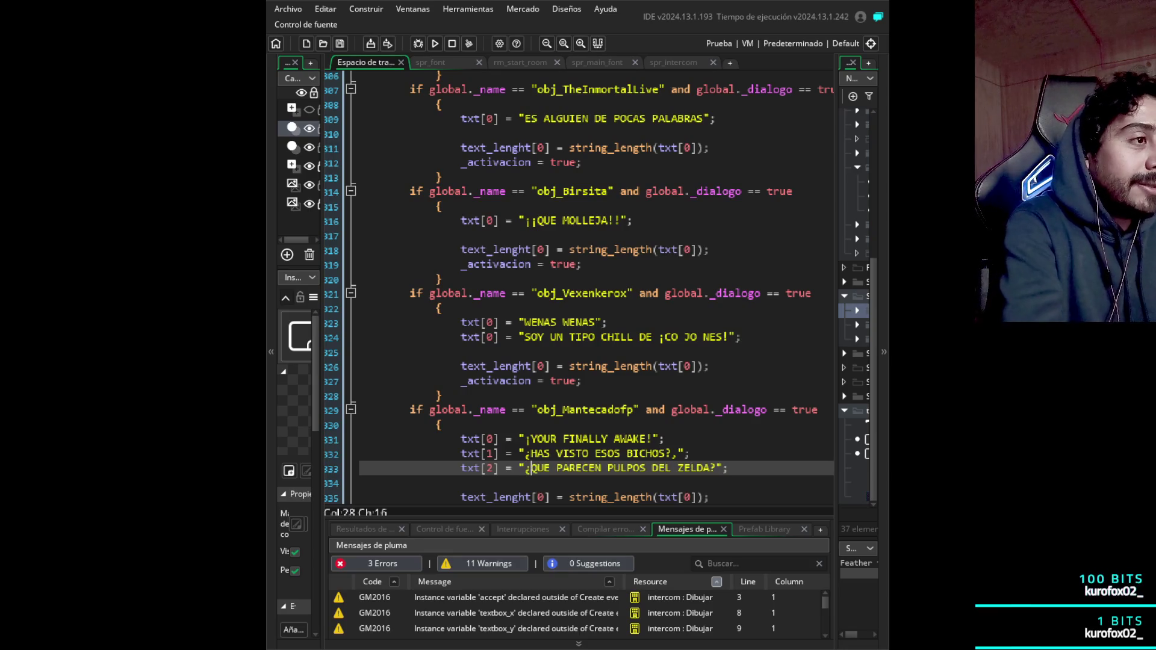
key(ctrl+Right)
key(ctrl+Right)
key(ctrl+Right)
key(Left)
key(Left)
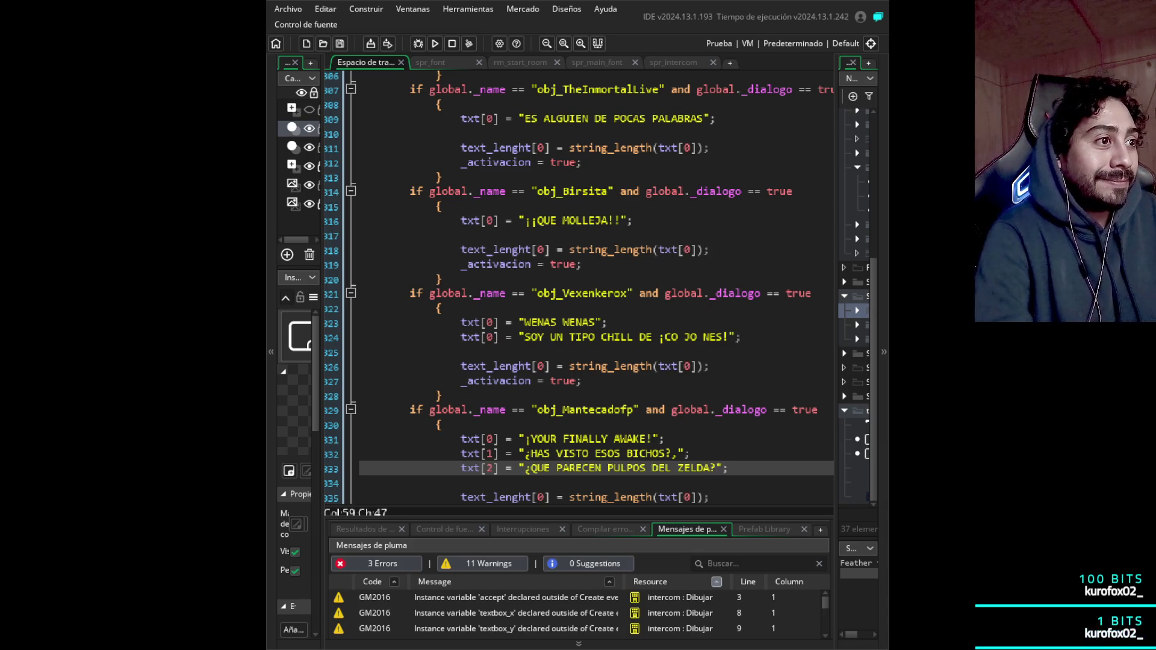
key(ctrl+d)
- Replace the duplicated line's text with 'ESOS QUE LANZAN ROCAS'
key(Left)
key(Left)
key(shift+Left)
key(shift+Left)
key(shift+Left)
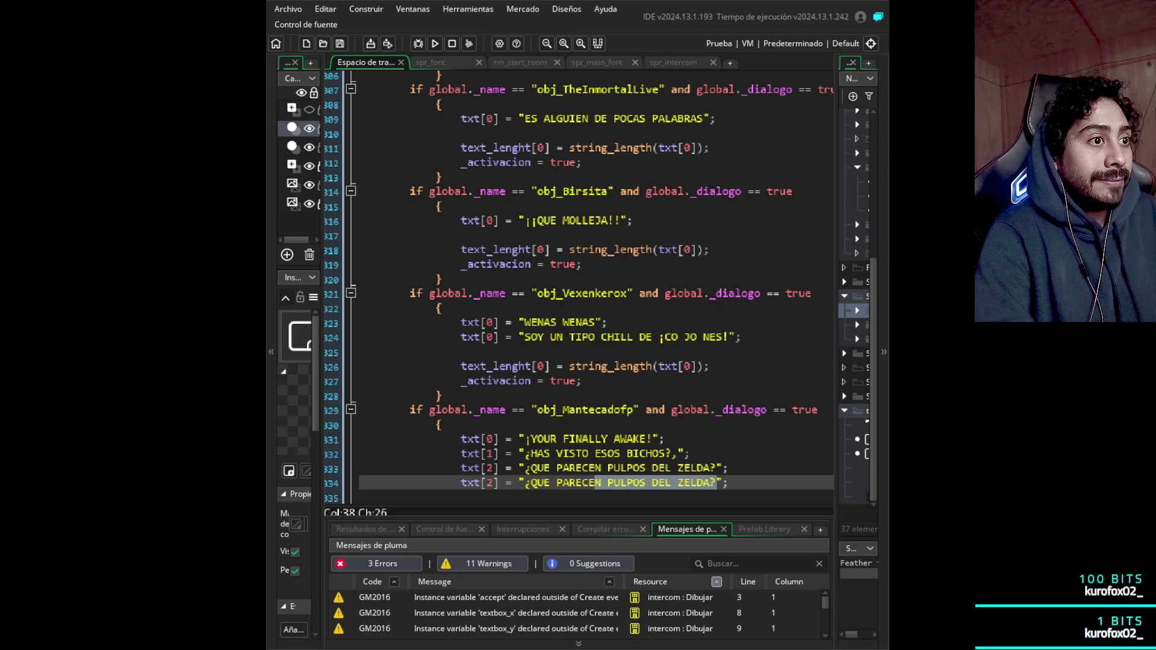
key(shift+Left)
key(shift+Left)
key(shift+Left)
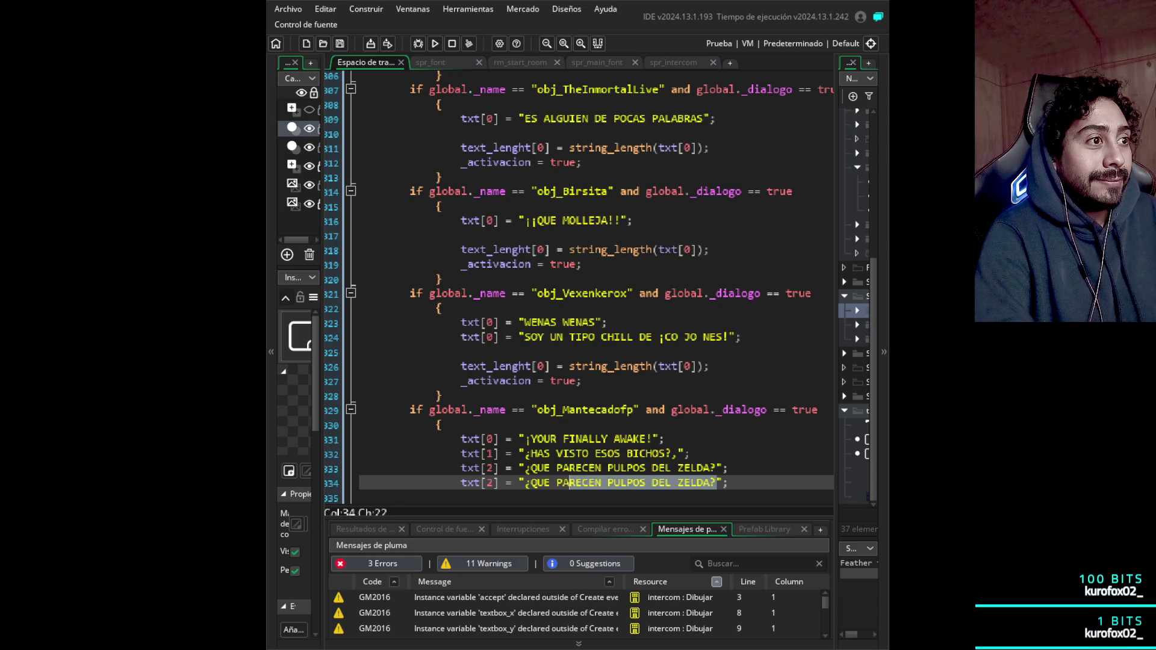
key(shift+Left)
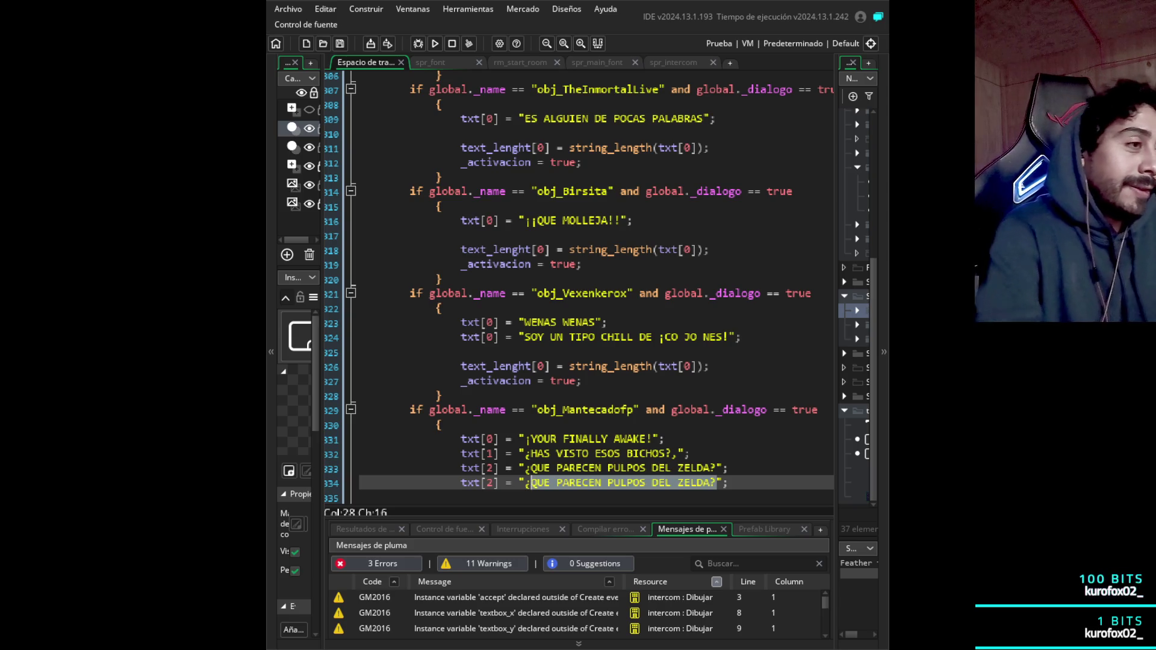
key(BackSpace)
key(BackSpace)
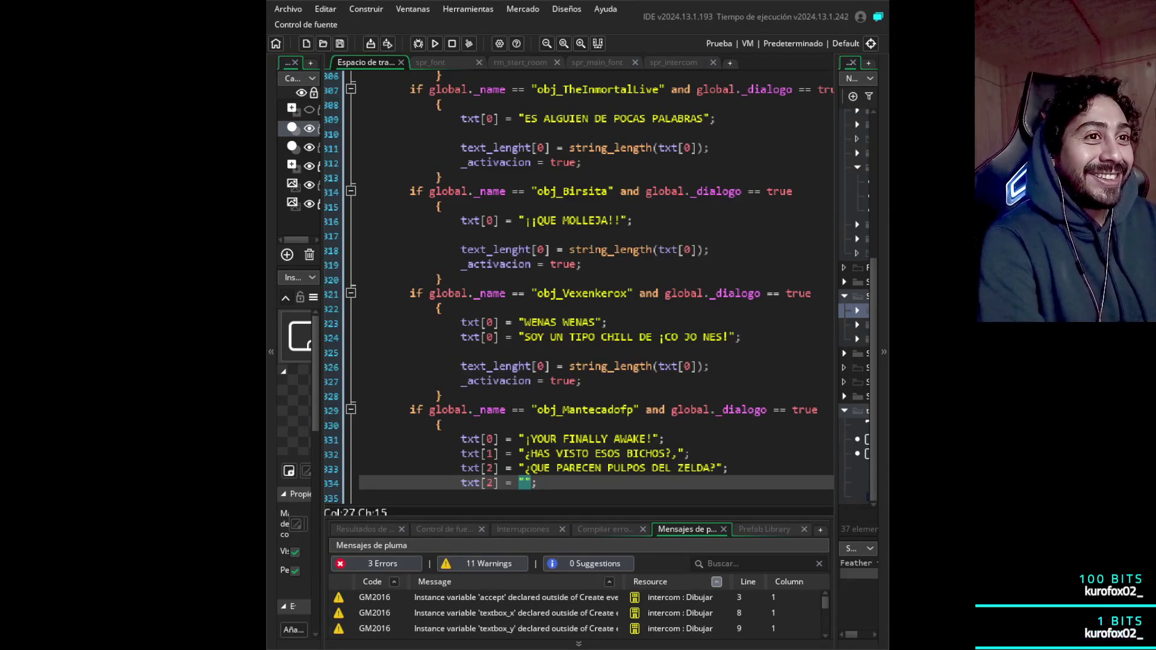
text(QUE LANZ)
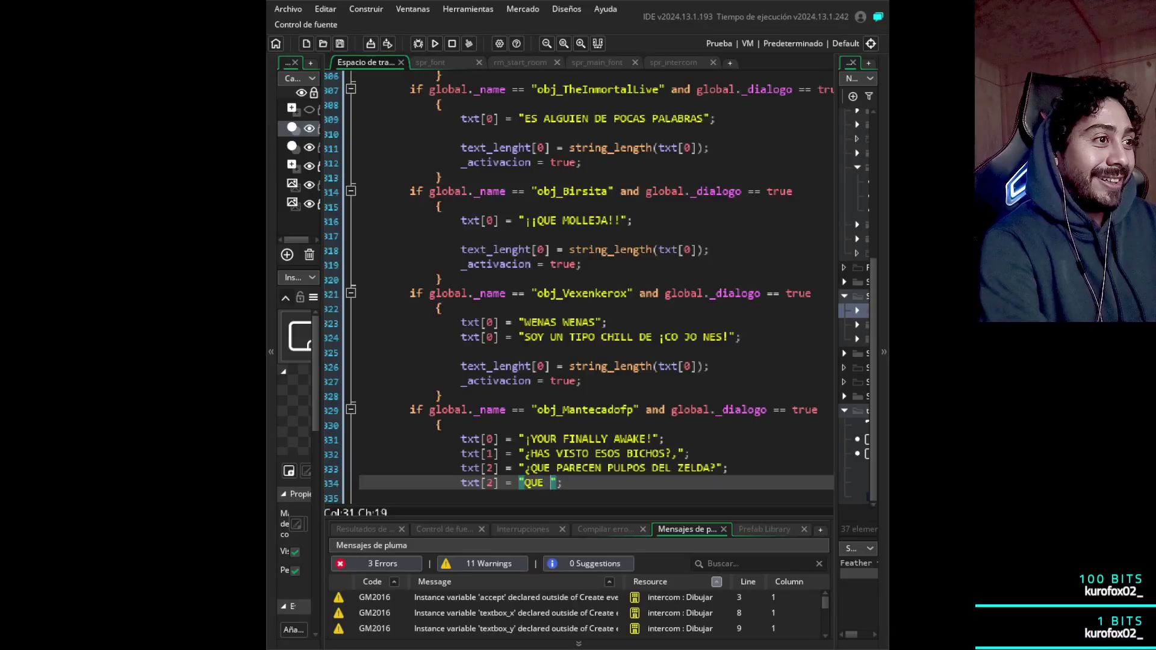
text(AN ROCAS)
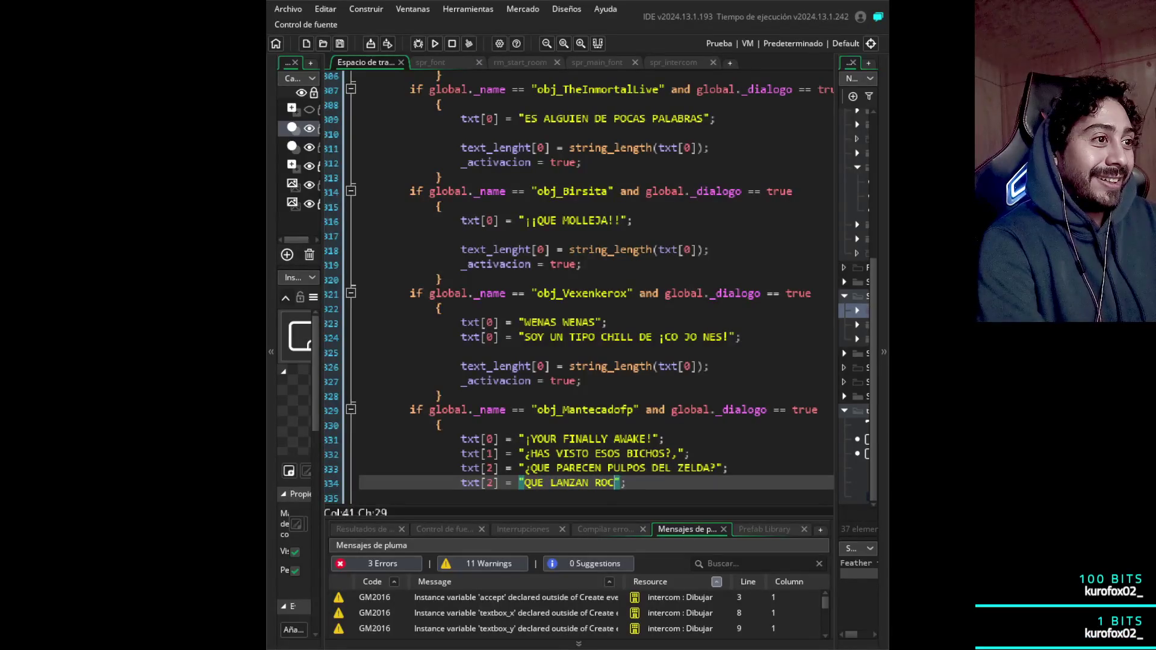
key(ctrl+Left)
key(ctrl+Left)
key(ctrl+Left)
text(ESOS)
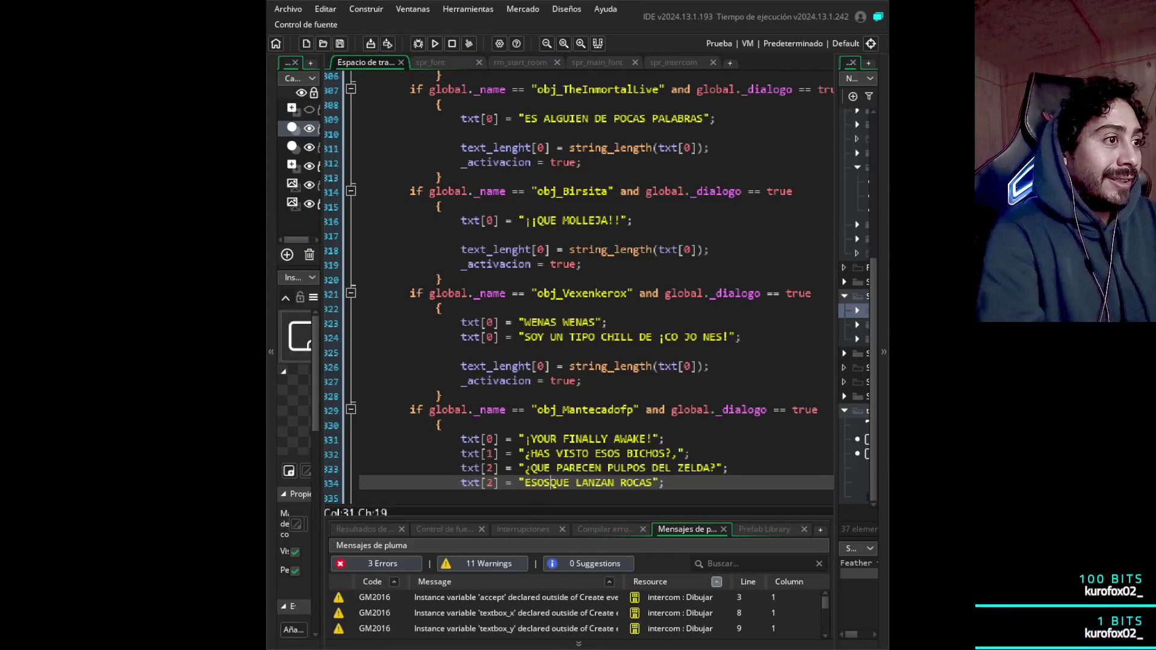
click(614, 482)
key(End)
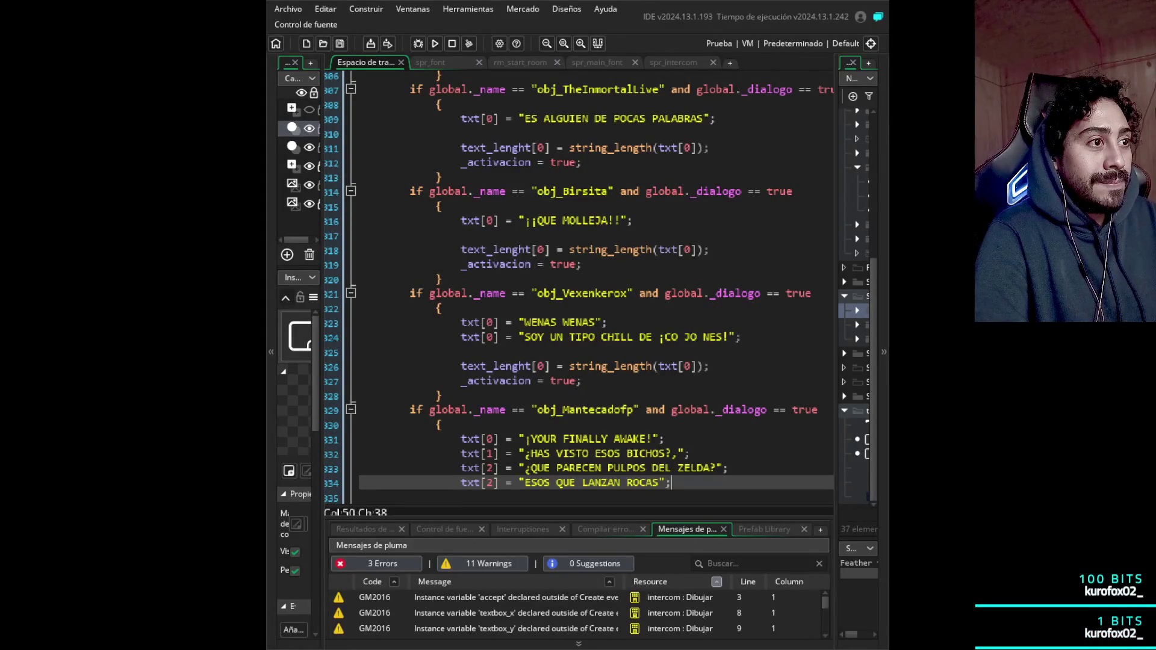
key(Return)
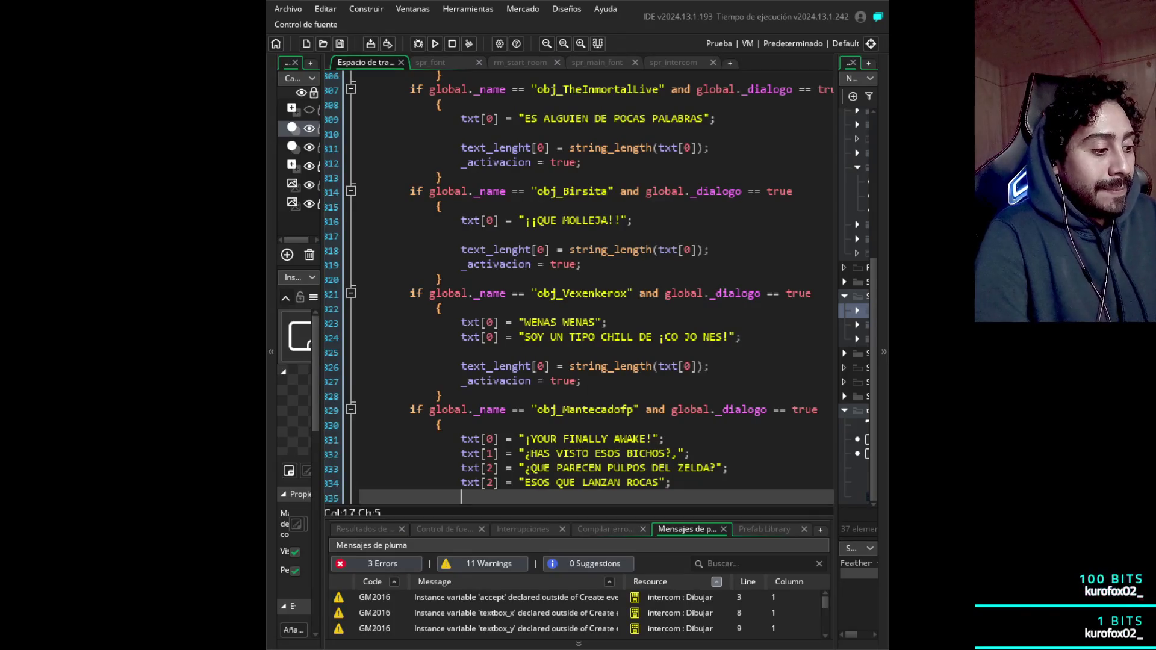
- Duplicate the rocks dialogue line (line 334) directly below itself
key(Return)
key(ctrl+z)
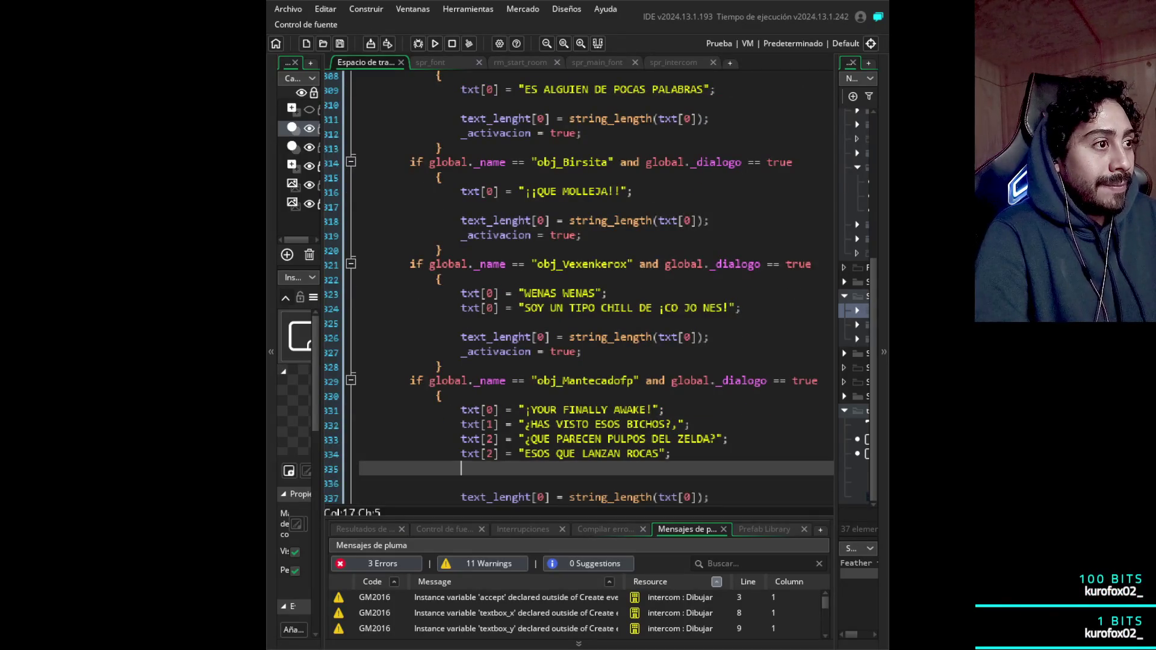
click(360, 482)
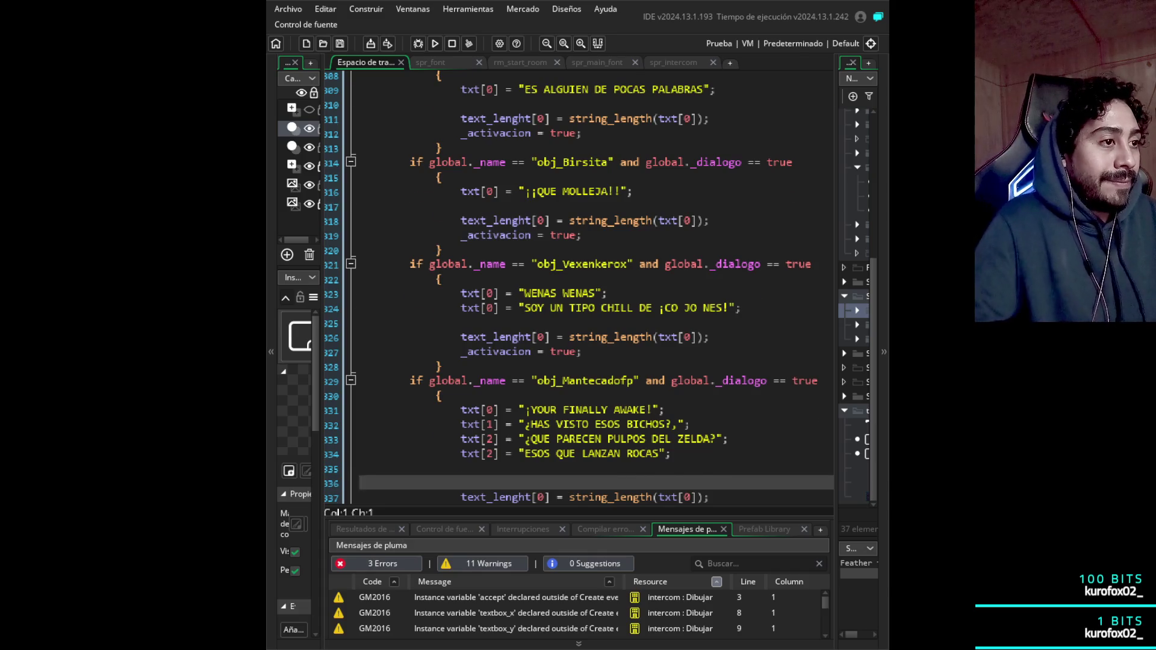
scroll(578, 287, up, 1)
scroll(578, 287, down, 7)
scroll(578, 287, up, 5)
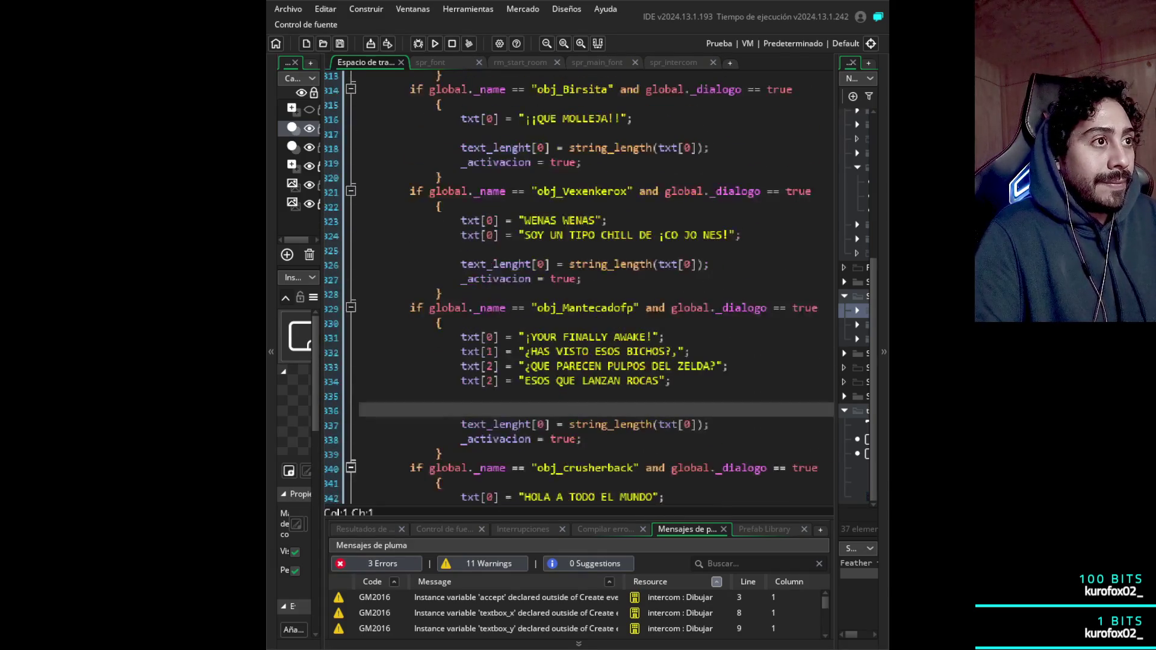
key(Up)
key(Up)
key(End)
key(ctrl+d)
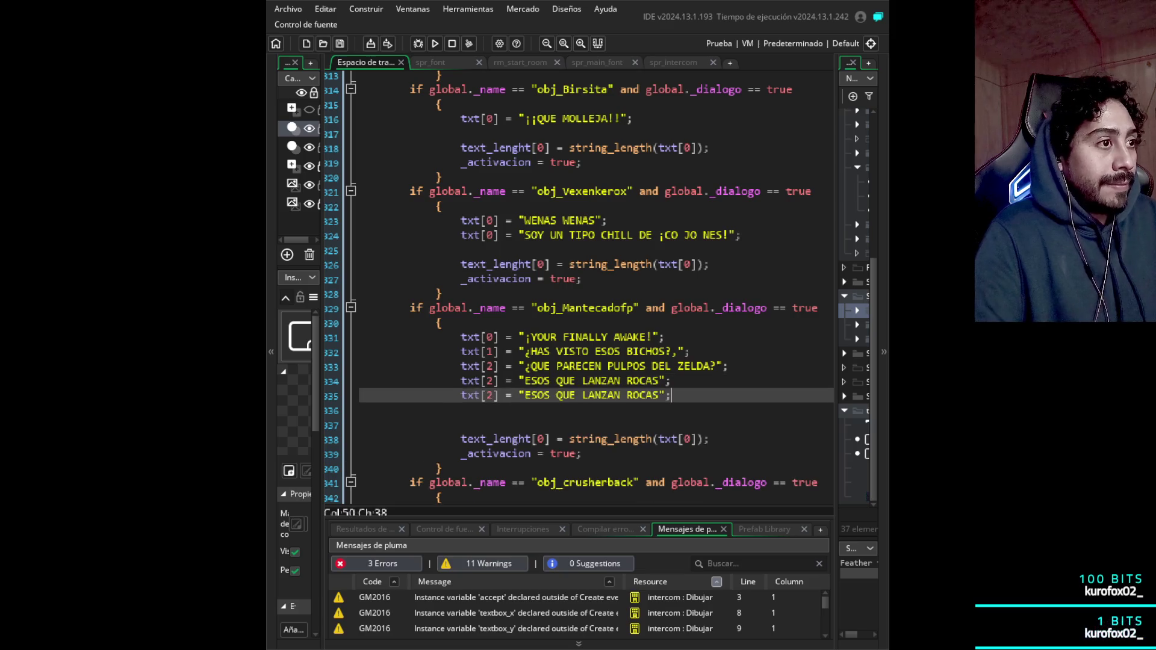
key(Left)
key(Left)
key(shift+ctrl+Left)
key(shift+ctrl+Left)
key(shift+ctrl+Left)
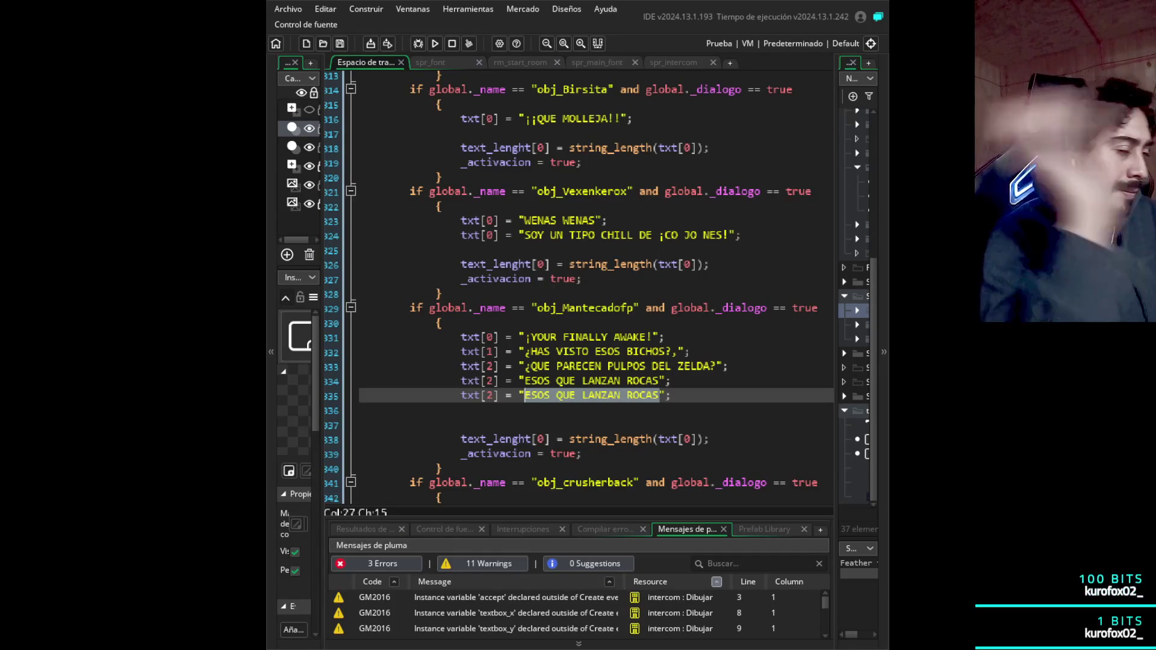
- Wrap the rocks text in ¿ ? so it reads "¿ESOS QUE LANZAN ROCAS?"
click(524, 381)
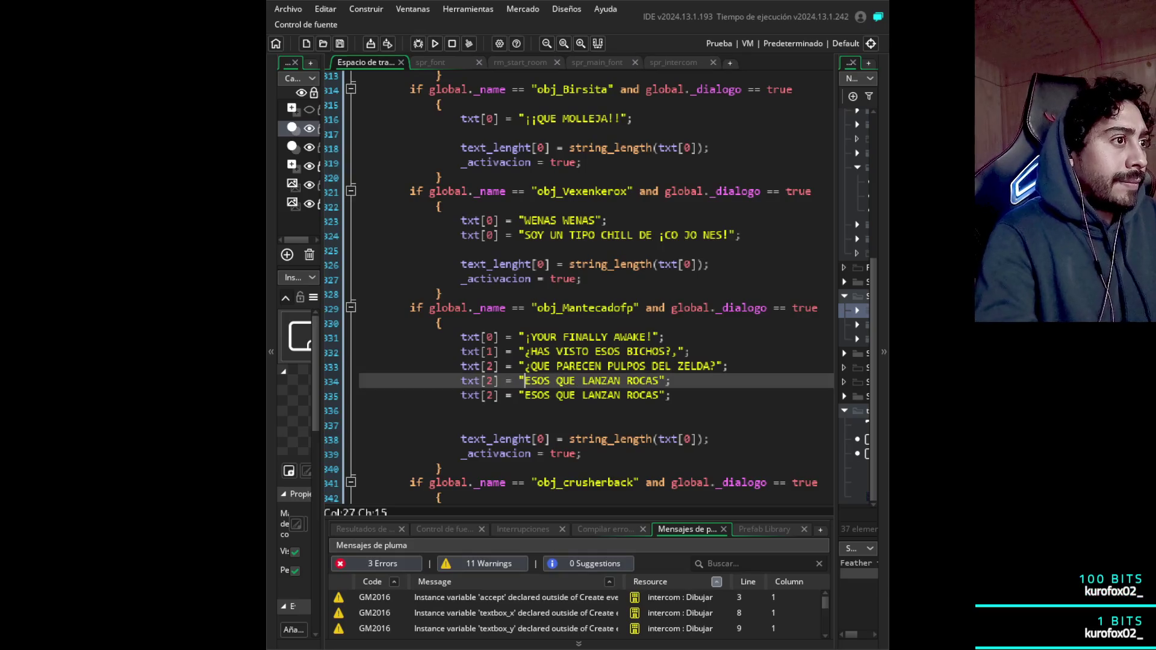
text(¿)
key(Right)
key(Right)
key(Right)
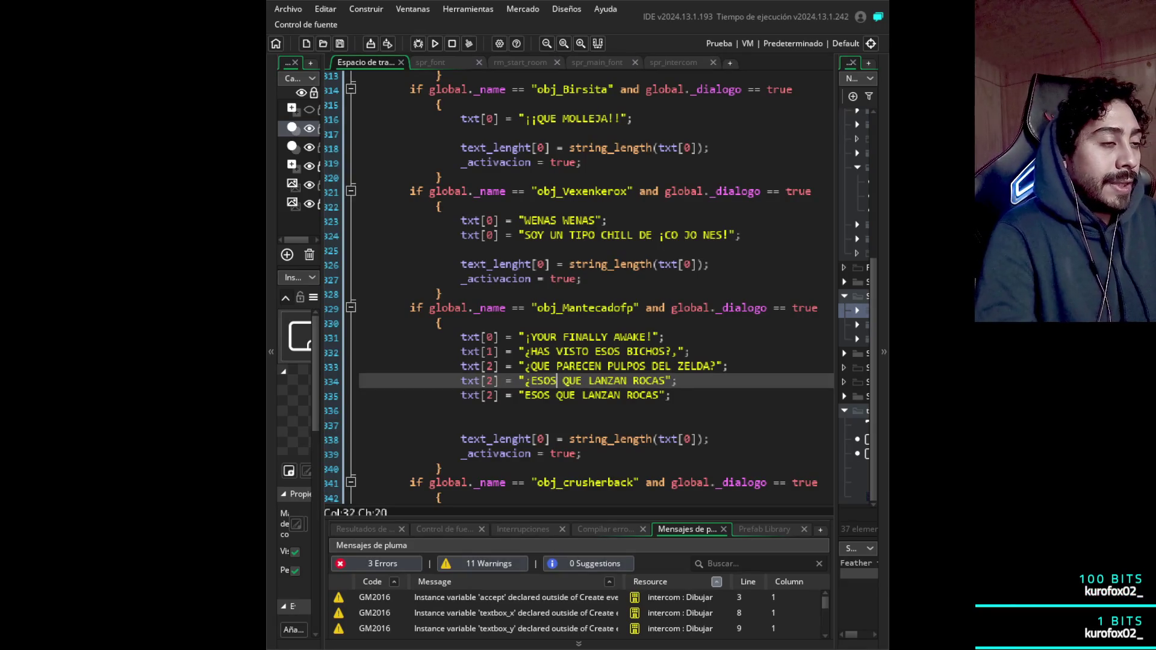
key(Right)
key(Right)
text(?)
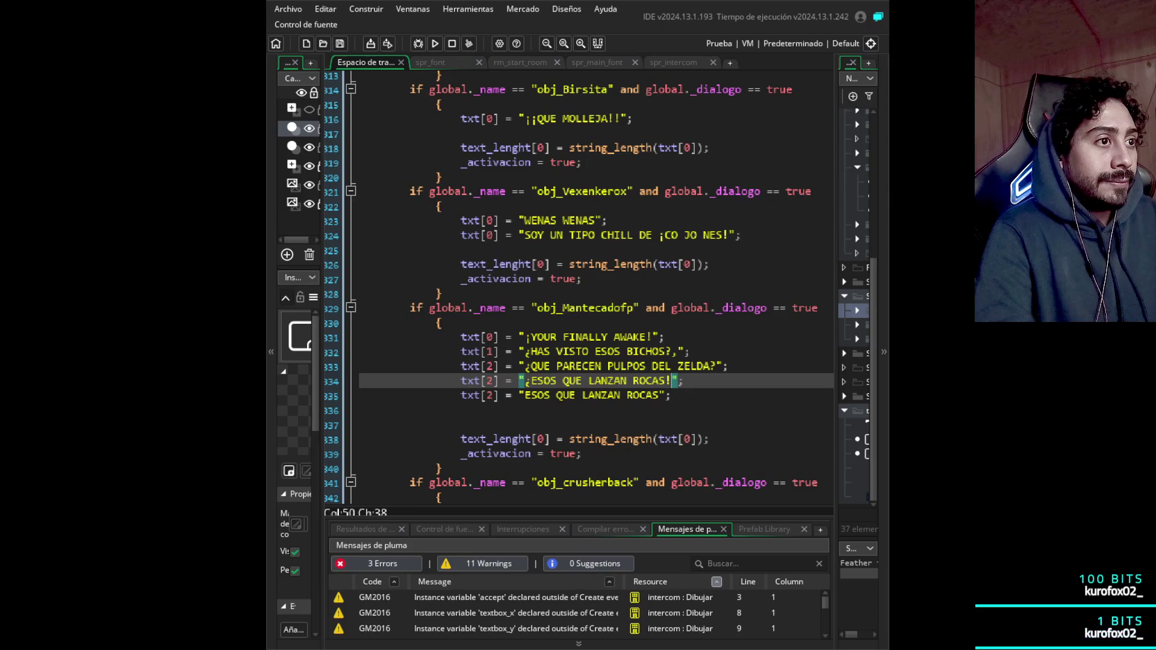
- Replace the duplicated line's string with SE LLAMAN 'OCTOROCK', keeping txt[2]
key(Down)
key(Left)
key(Left)
key(shift+Left)
key(shift+Left)
key(shift+Left)
key(shift+Left)
key(shift+Left)
key(shift+Left)
key(BackSpace)
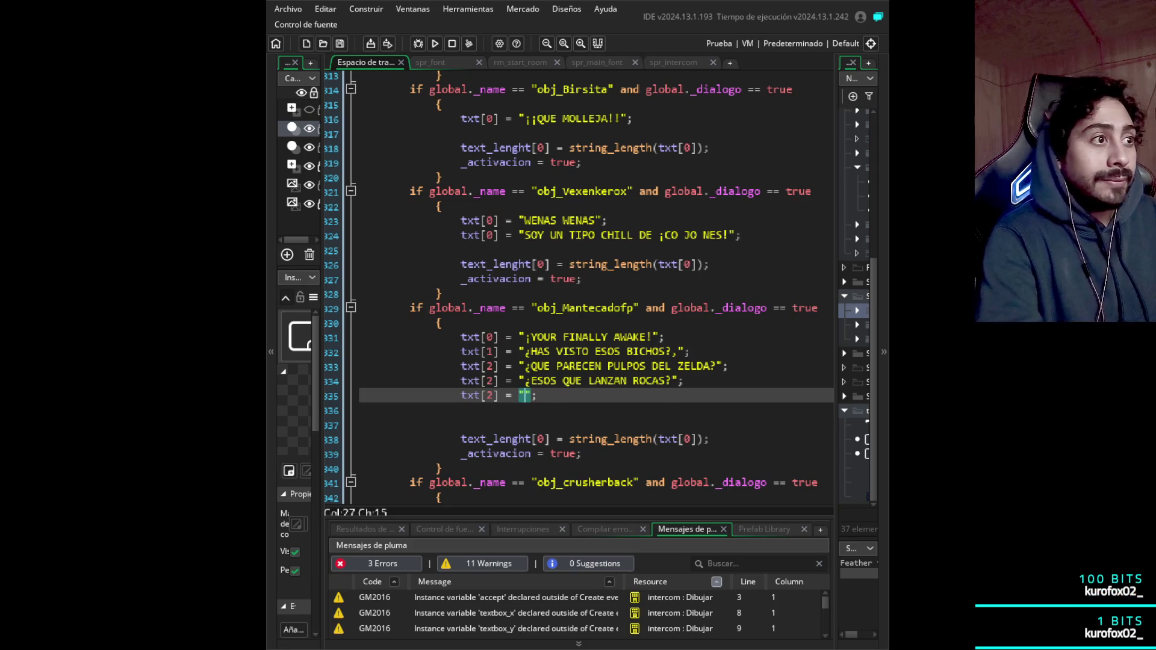
text(SE LLAMAN)
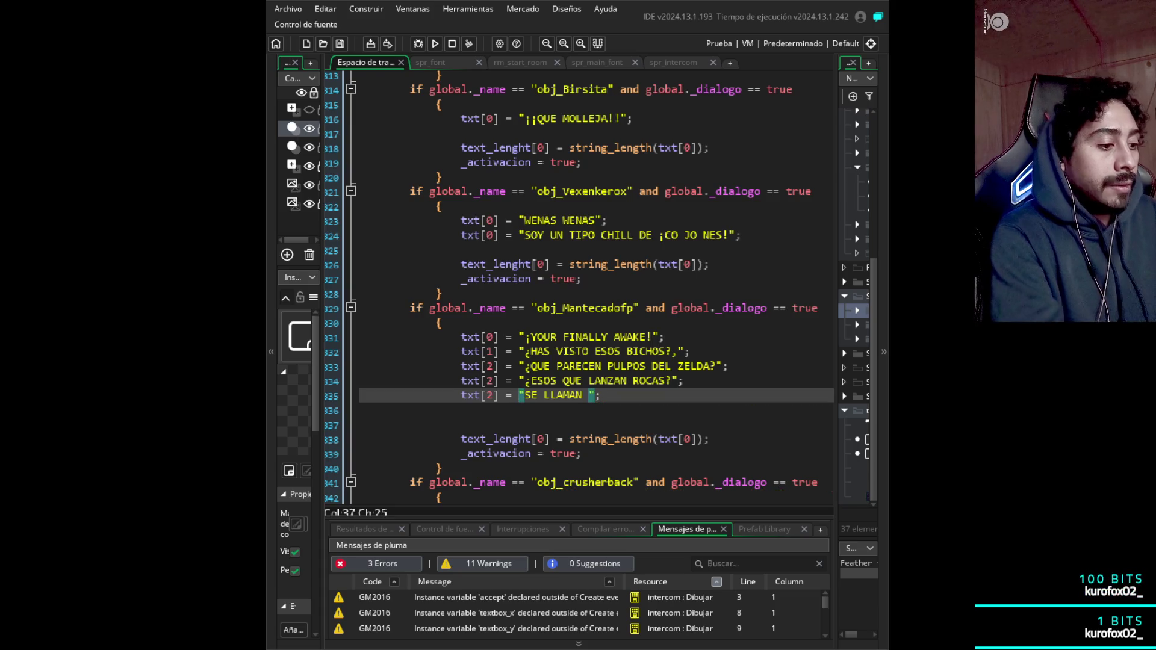
text(')
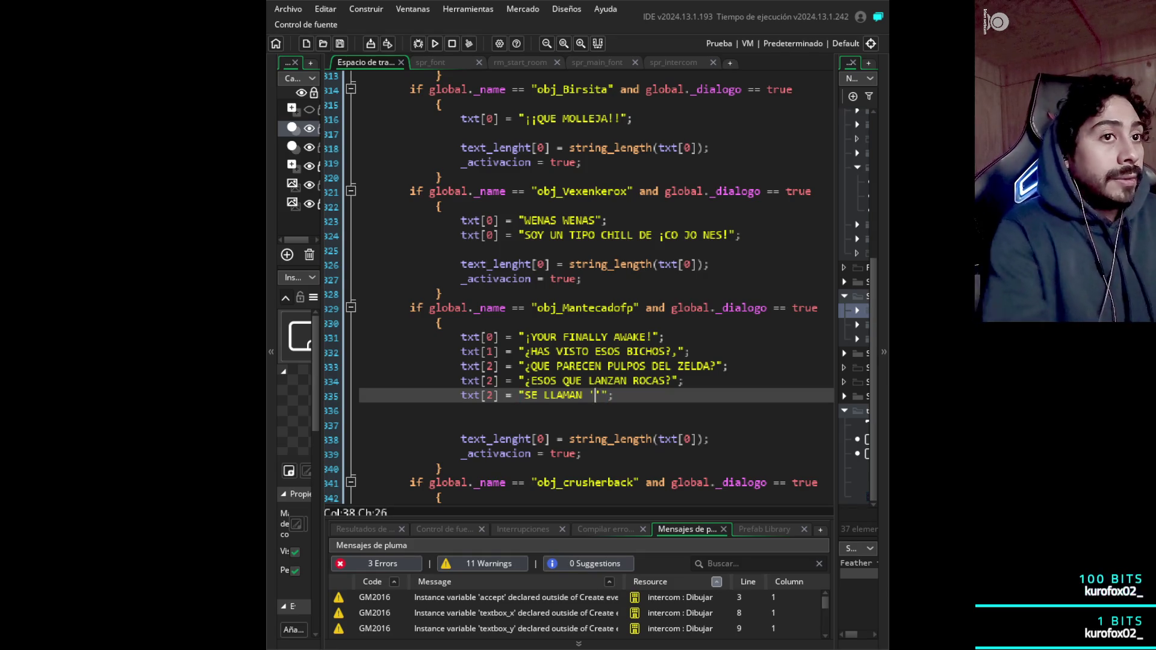
text(OCTOROCK)
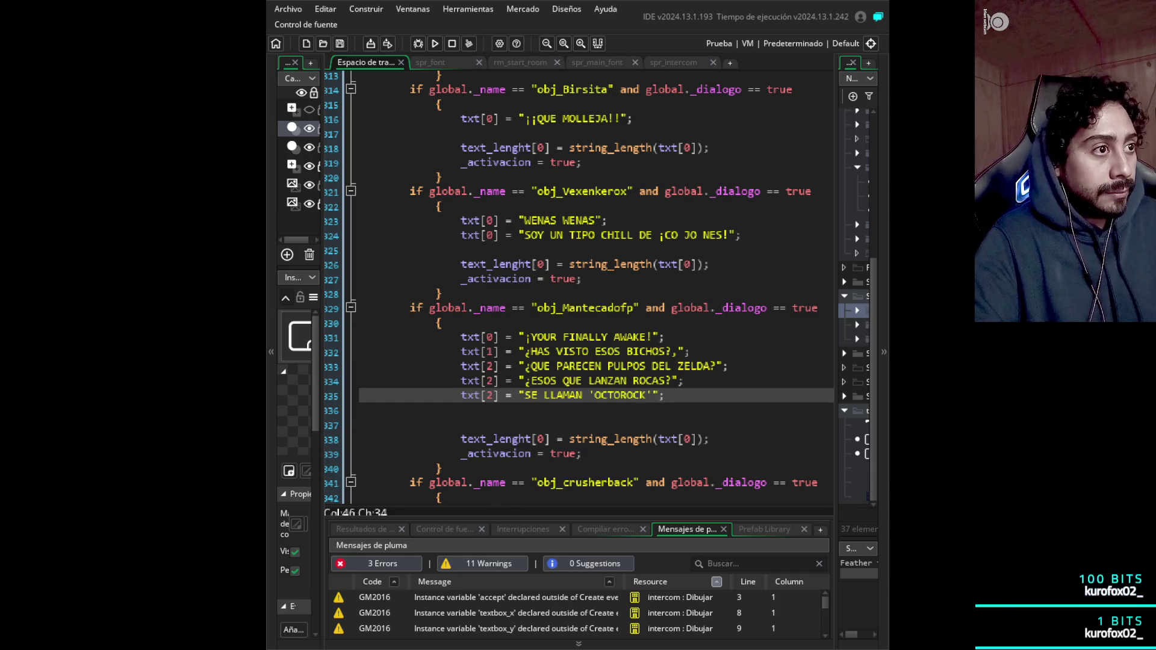
scroll(578, 289, down, 1)
scroll(578, 289, up, 1)
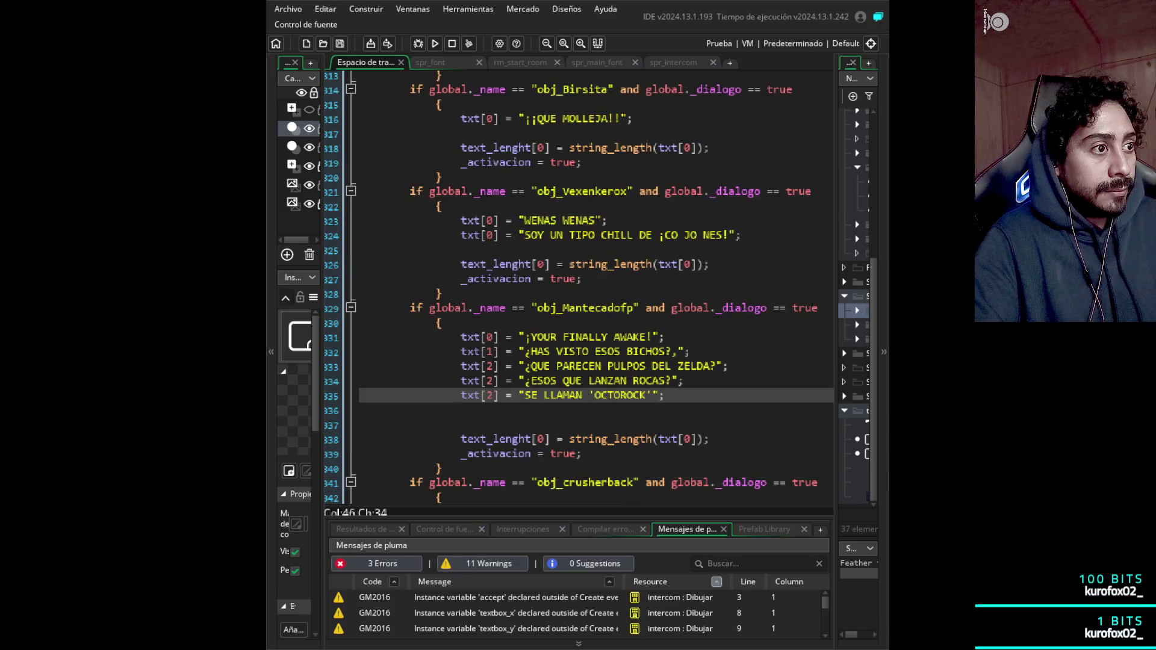
scroll(578, 289, up, 2)
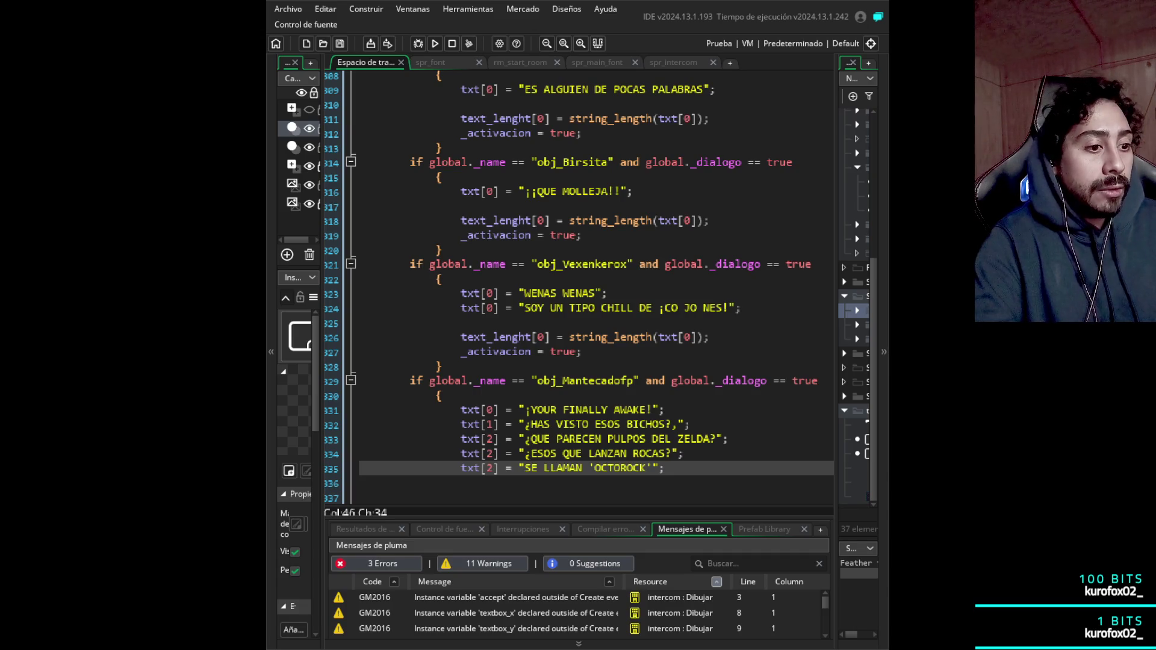
scroll(578, 287, down, 4)
scroll(579, 288, up, 4)
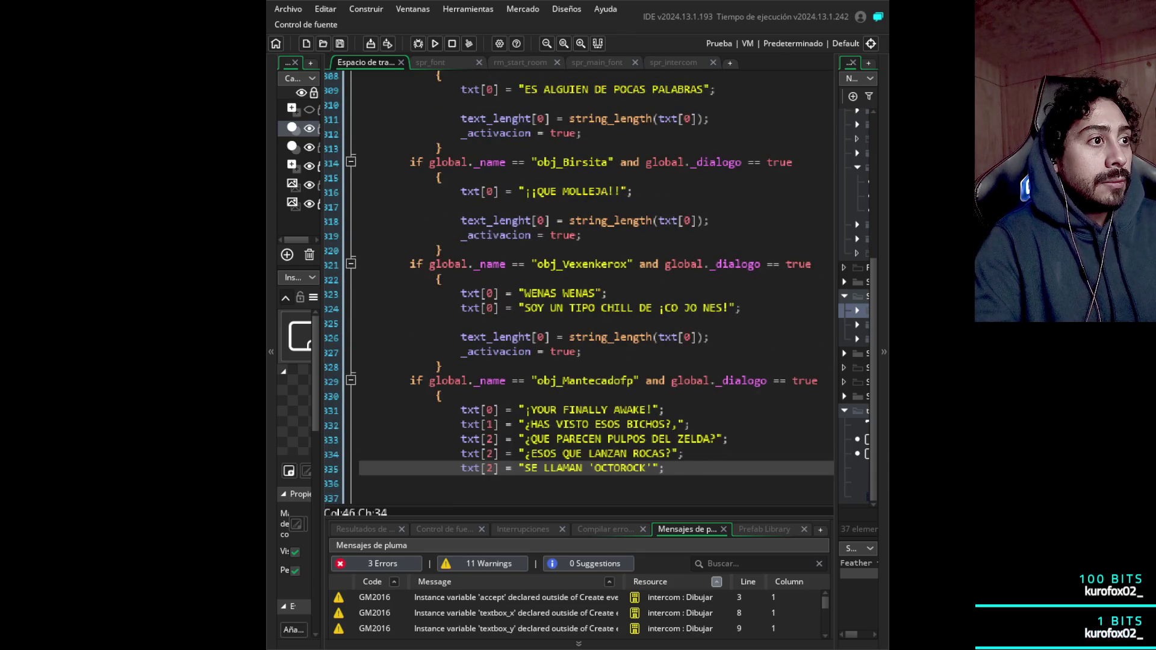
scroll(578, 287, down, 2)
scroll(578, 288, up, 2)
key(Up)
key(Up)
key(Down)
key(Down)
key(Down)
key(Up)
key(End)
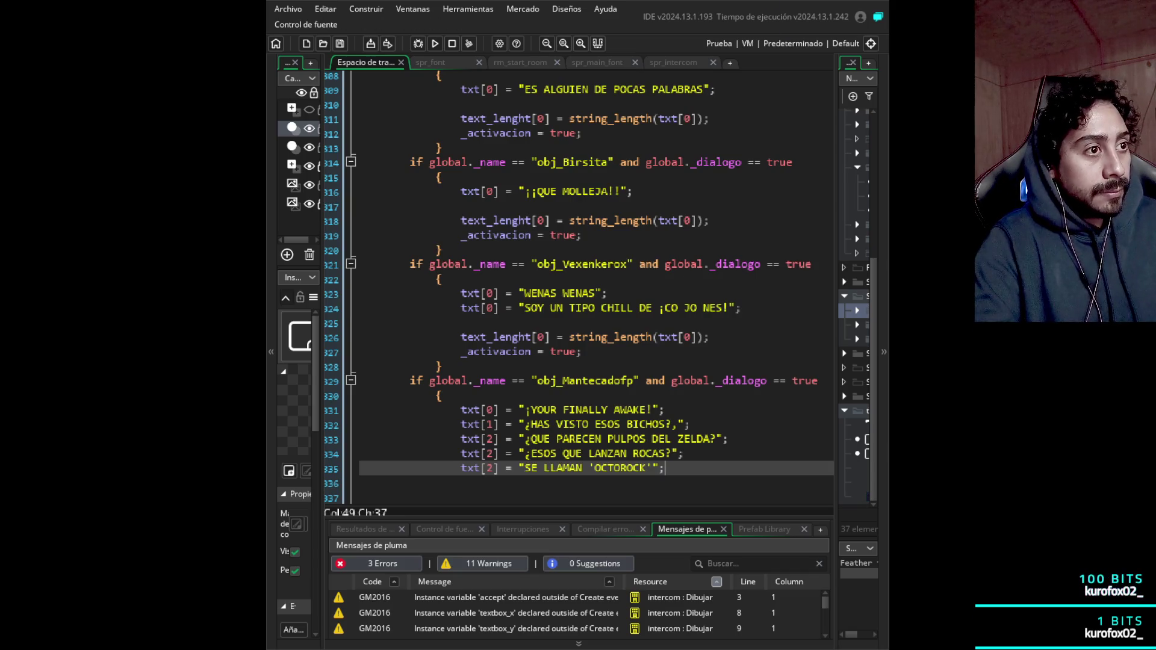